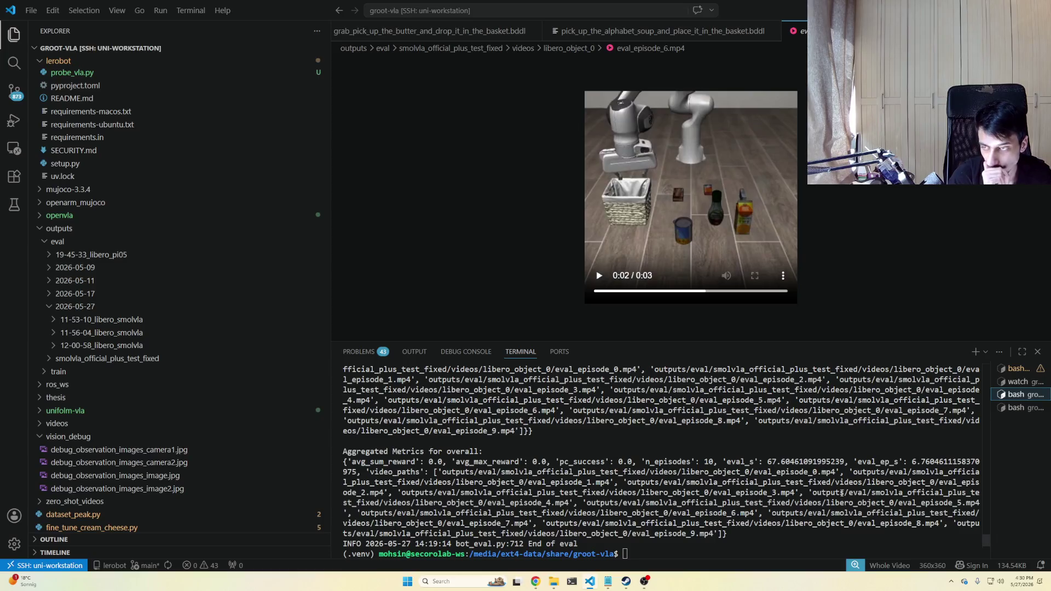
# Recall the previous lerobot-eval command and move the cursor back to its output directory argument.
pyautogui.press('Up')
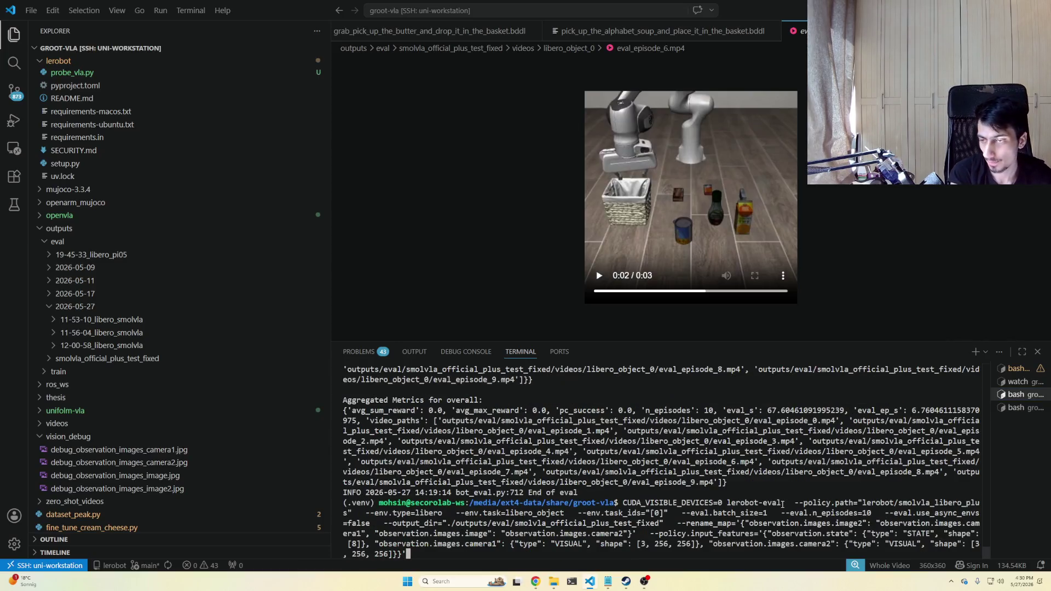
pyautogui.hotkey('ctrl', 'Left')
pyautogui.hotkey('ctrl', 'Left')
pyautogui.hotkey('ctrl', 'Left')
pyautogui.hotkey('ctrl', 'Left')
pyautogui.hotkey('ctrl', 'Left')
pyautogui.hotkey('ctrl', 'Left')
pyautogui.hotkey('ctrl', 'Left')
pyautogui.hotkey('ctrl', 'Left')
pyautogui.hotkey('ctrl', 'Left')
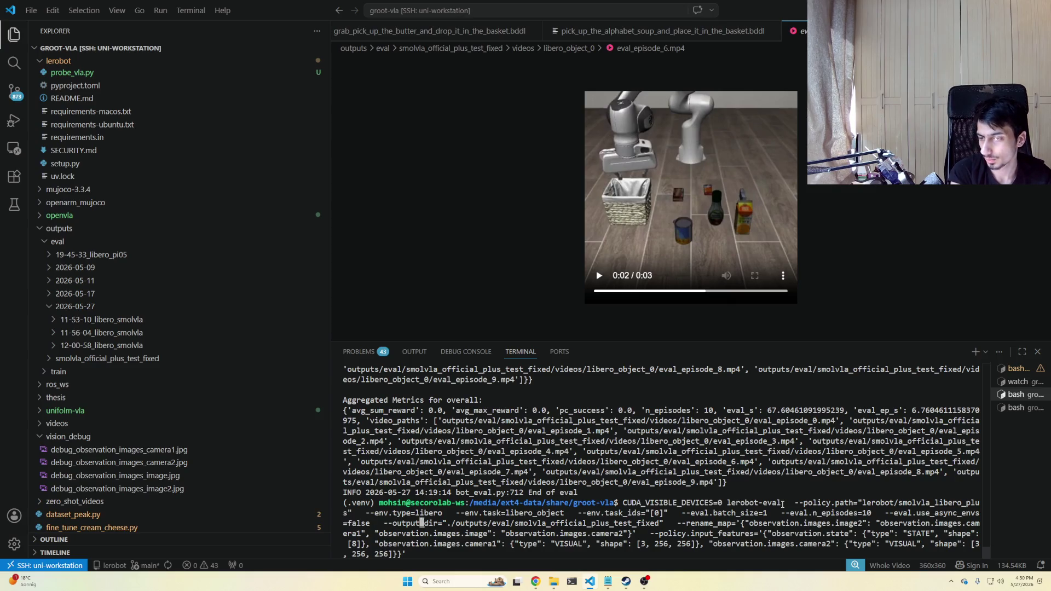
pyautogui.hotkey('ctrl', 'Left')
pyautogui.hotkey('ctrl', 'Left')
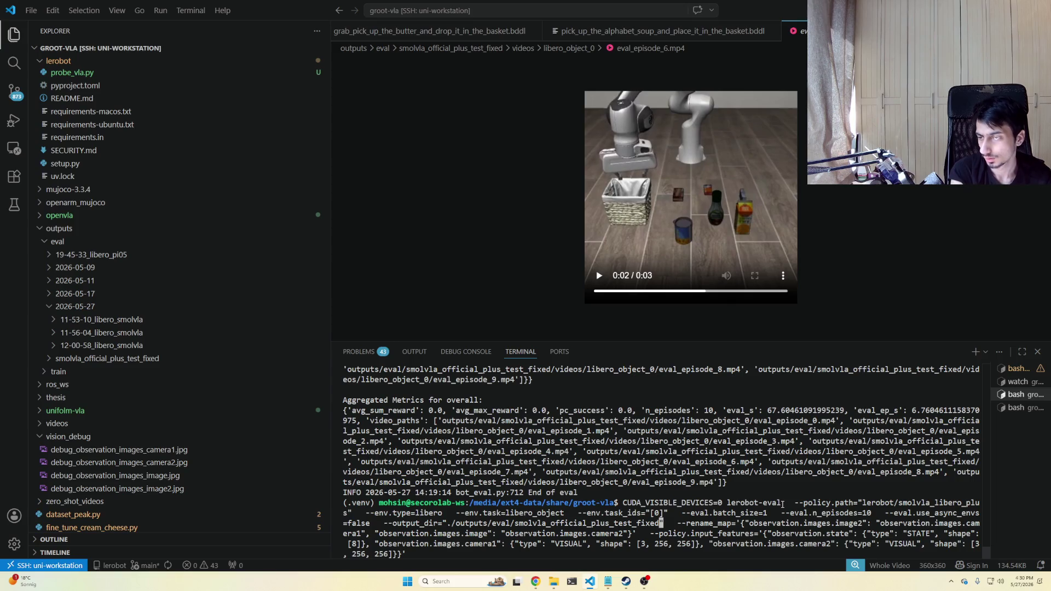
pyautogui.moveTo(164, 424)
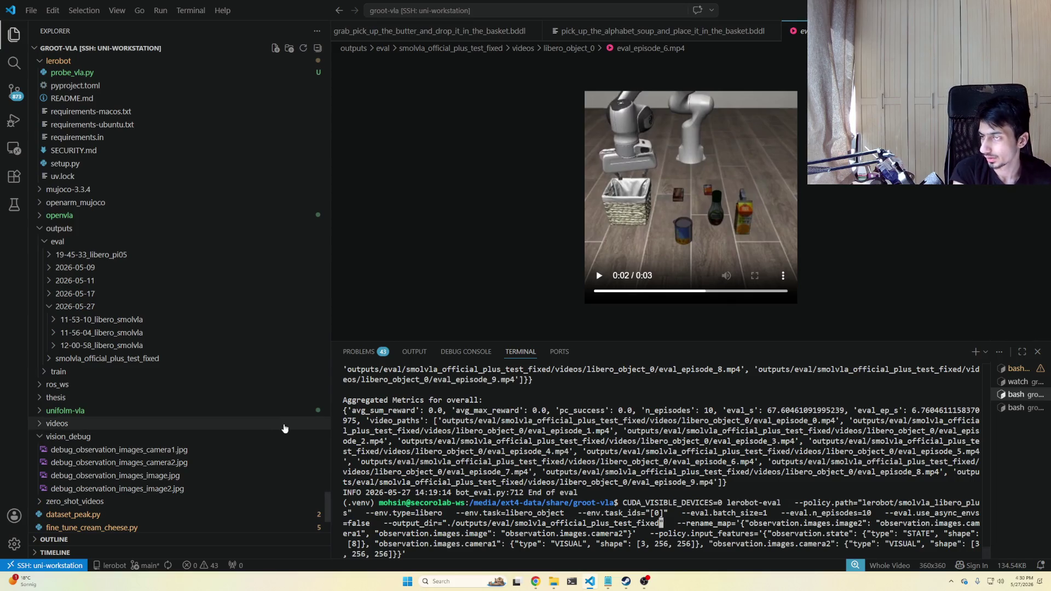
pyautogui.scroll(-3, 190, 455)
pyautogui.scroll(1, 191, 455)
pyautogui.scroll(2, 185, 456)
pyautogui.scroll(1, 176, 456)
pyautogui.scroll(1, 169, 457)
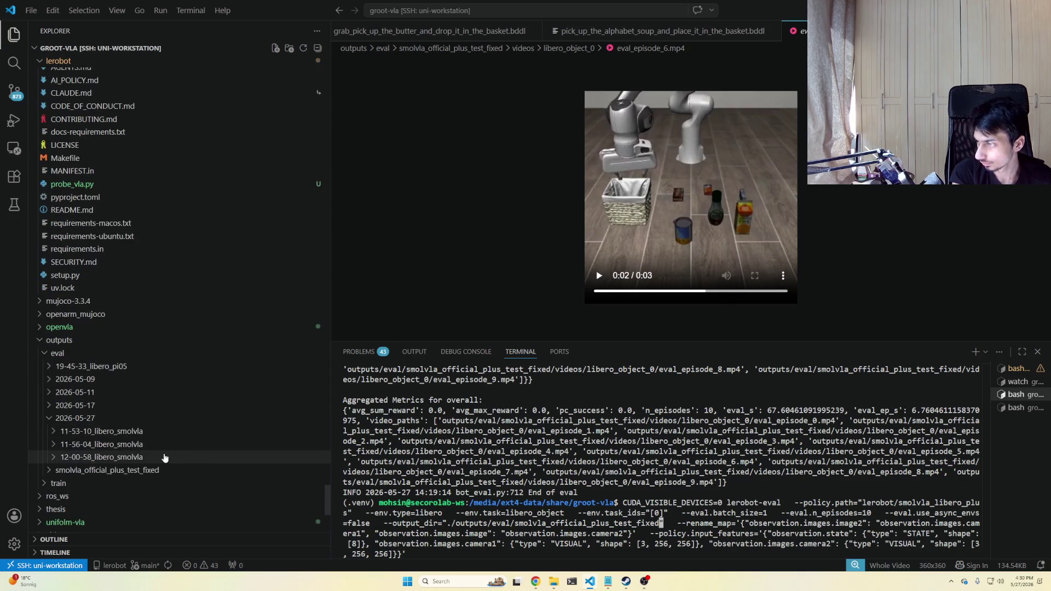
# Permanently delete the smolvla_official_plus_test_fixed eval output folder from the Explorer.
pyautogui.rightClick(143, 470)
pyautogui.click(197, 441)
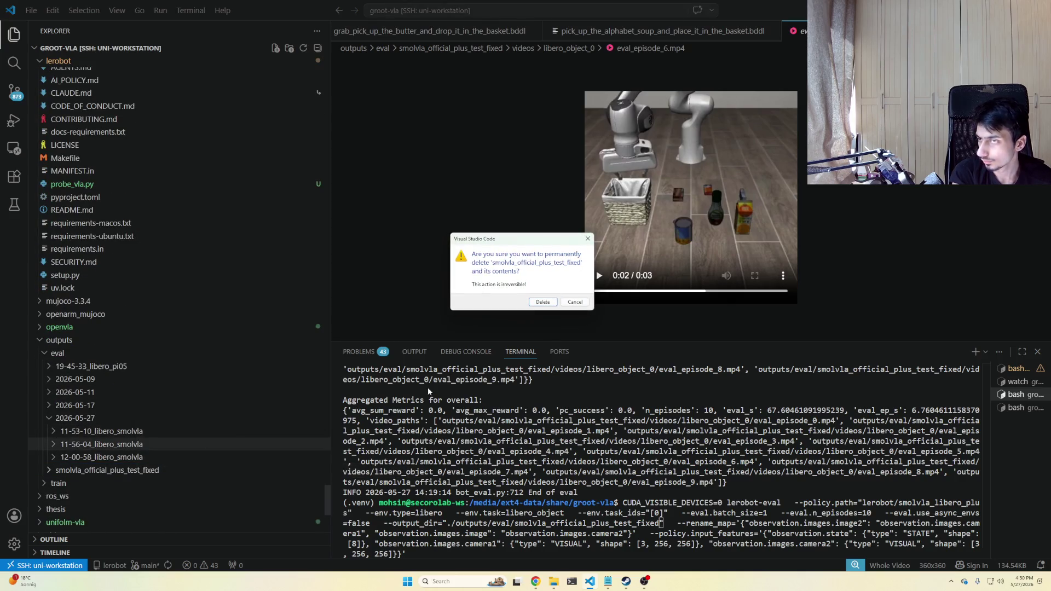
pyautogui.click(539, 304)
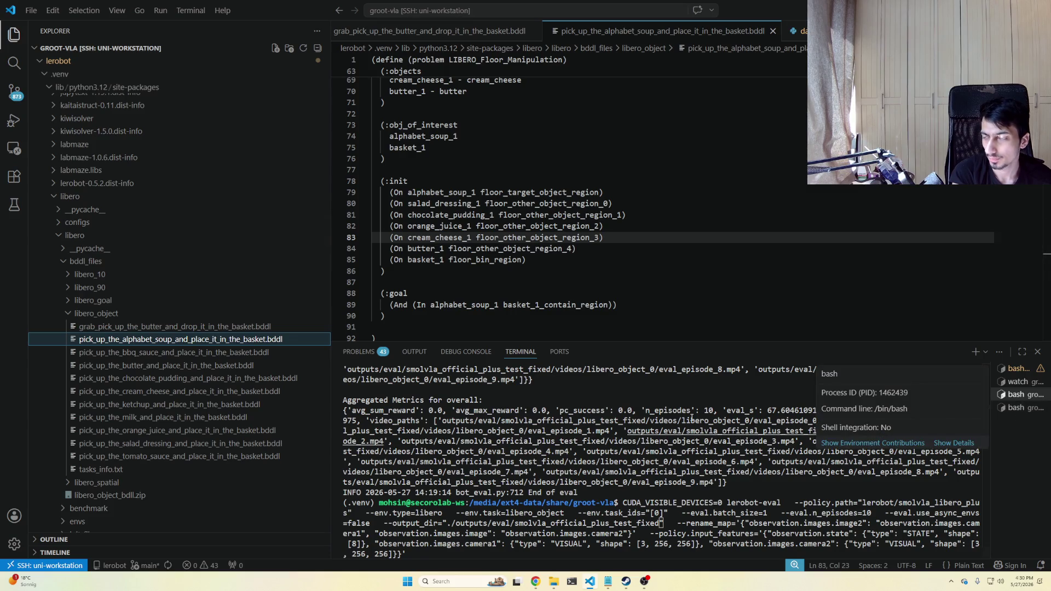
pyautogui.scroll(1, 245, 291)
pyautogui.scroll(-5, 245, 291)
pyautogui.scroll(-5, 246, 280)
pyautogui.scroll(-5, 234, 287)
pyautogui.scroll(-5, 229, 288)
pyautogui.scroll(-10, 228, 288)
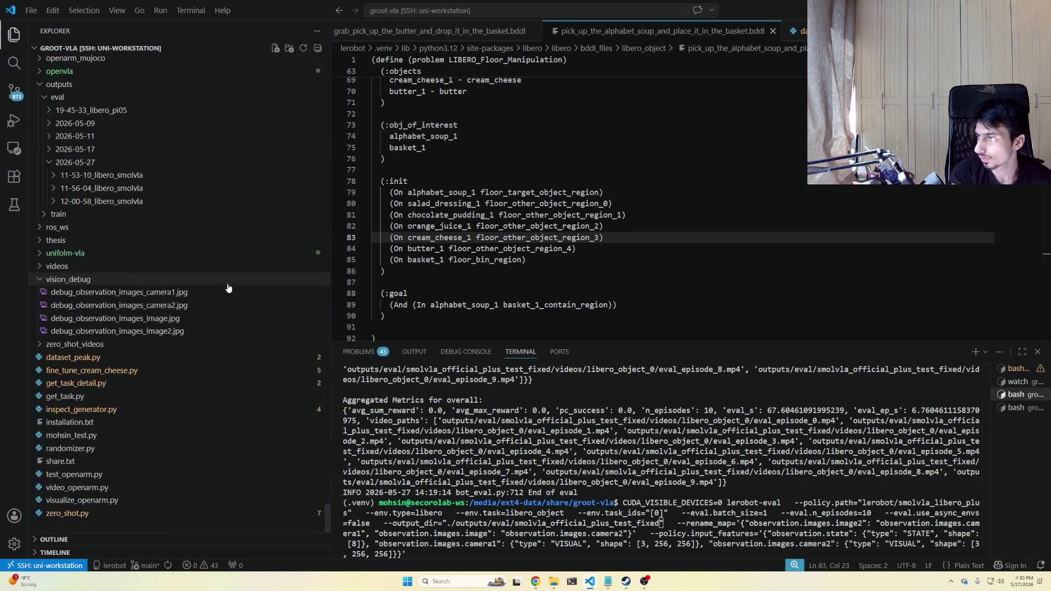
pyautogui.scroll(3, 221, 287)
pyautogui.scroll(3, 218, 287)
pyautogui.scroll(5, 205, 284)
pyautogui.scroll(-2, 123, 304)
# Expand src > outputs > train > smolvla_libero_plus_alphabet_soup > checkpoints > 005000 in the Explorer.
pyautogui.click(111, 319)
pyautogui.scroll(-3, 117, 327)
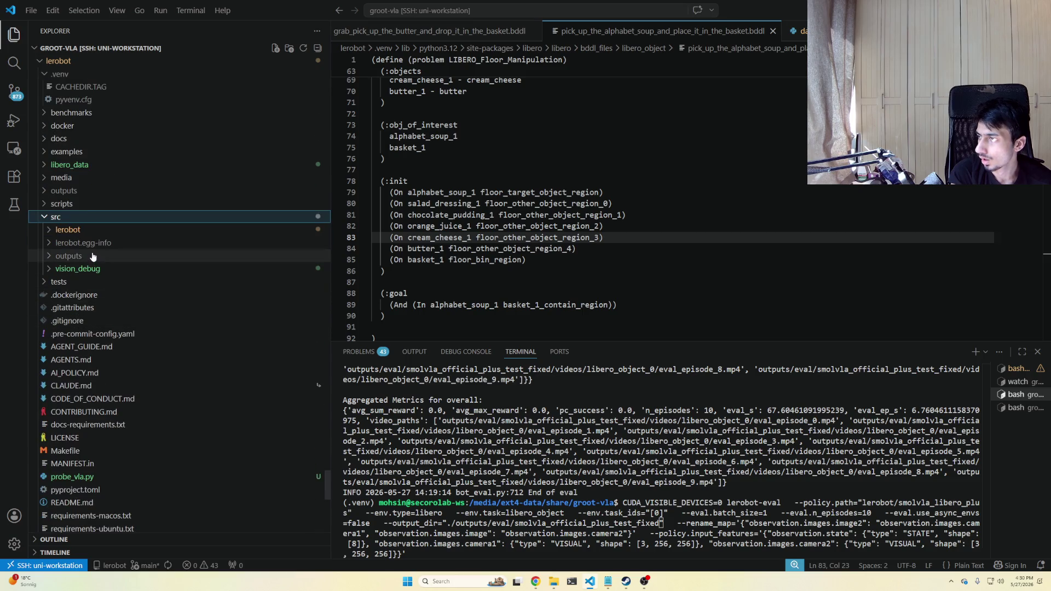
pyautogui.click(69, 255)
pyautogui.click(68, 282)
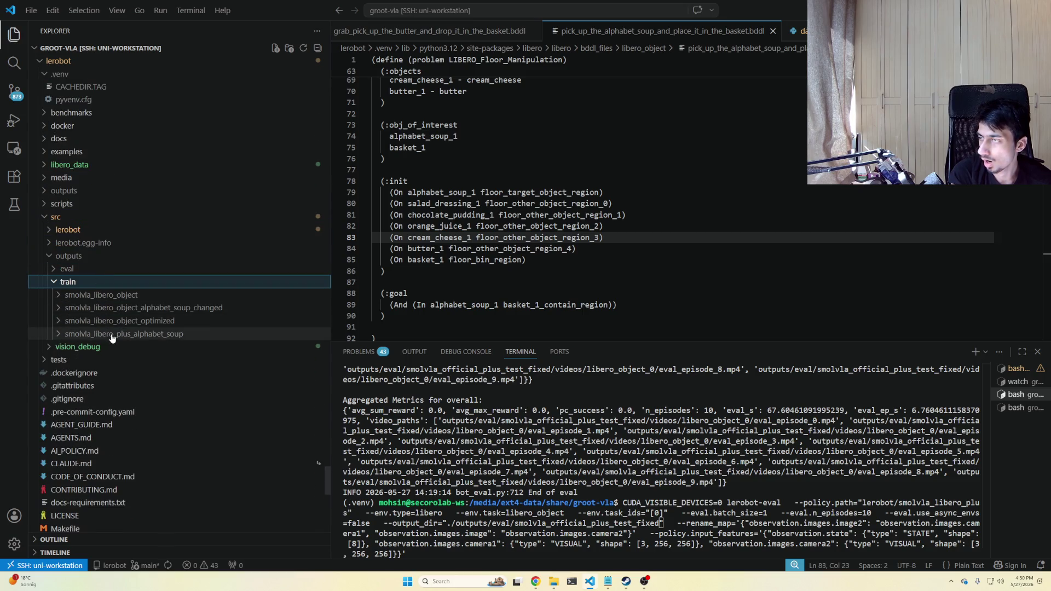
pyautogui.scroll(1, 124, 337)
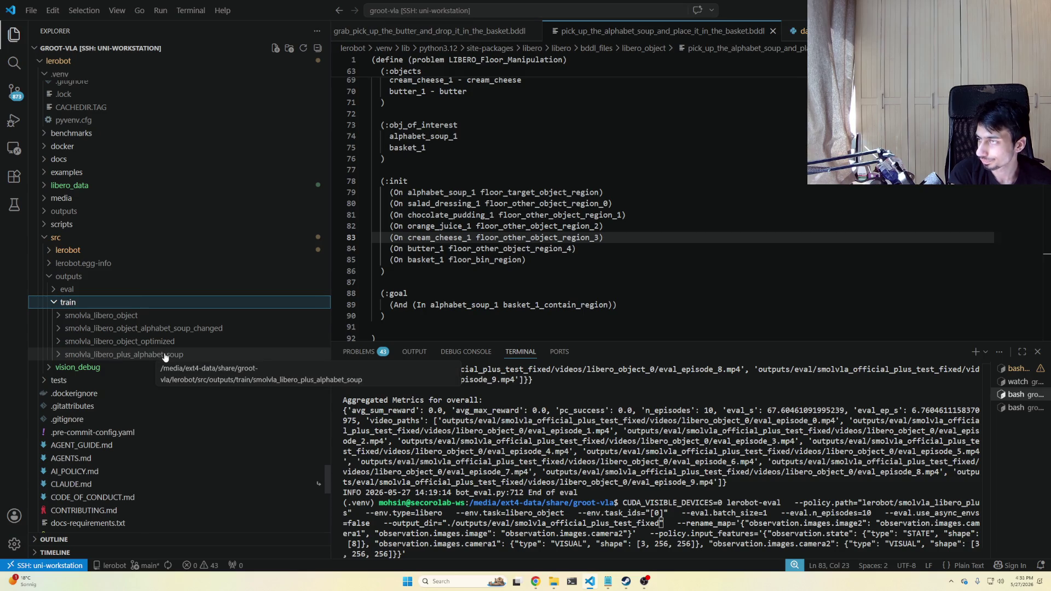
pyautogui.scroll(-1, 165, 357)
pyautogui.click(178, 335)
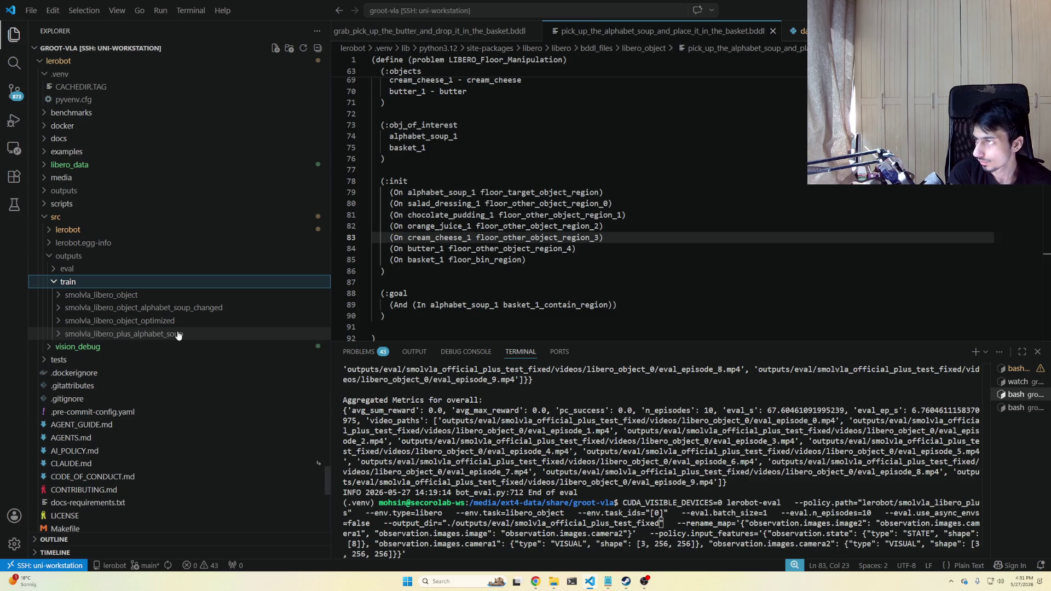
pyautogui.click(169, 346)
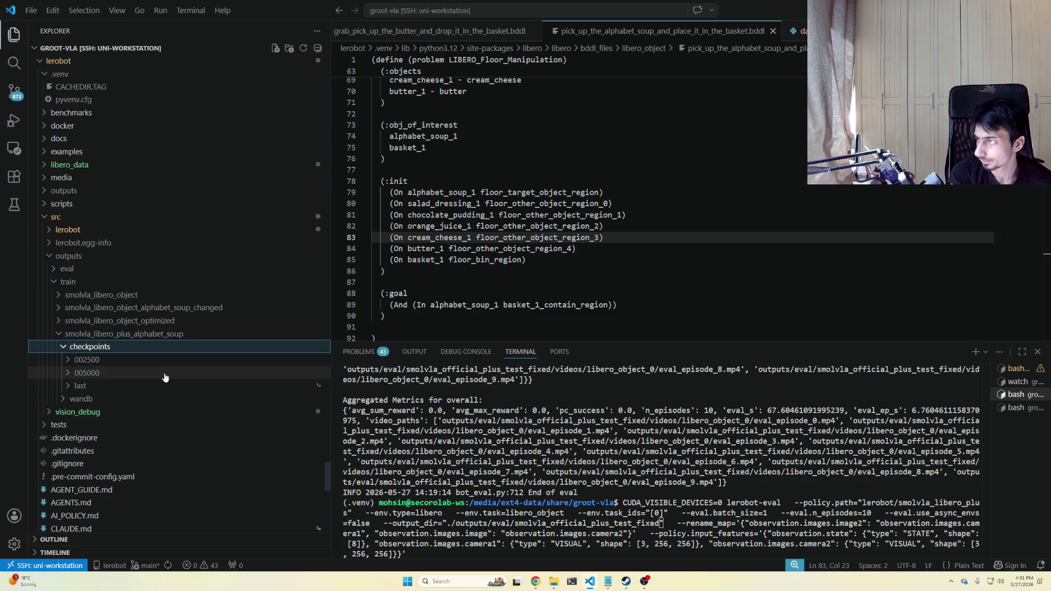
pyautogui.click(164, 374)
pyautogui.scroll(-1, 165, 357)
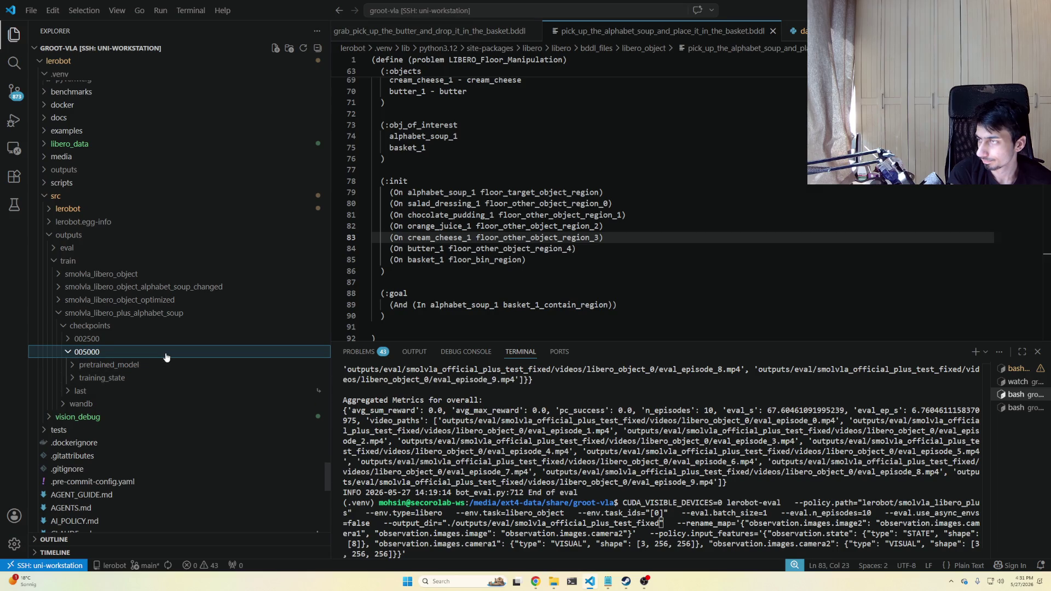
# Expand the 005000 pretrained_model folder and bring up its context actions.
pyautogui.rightClick(166, 352)
pyautogui.press('Escape')
pyautogui.click(151, 365)
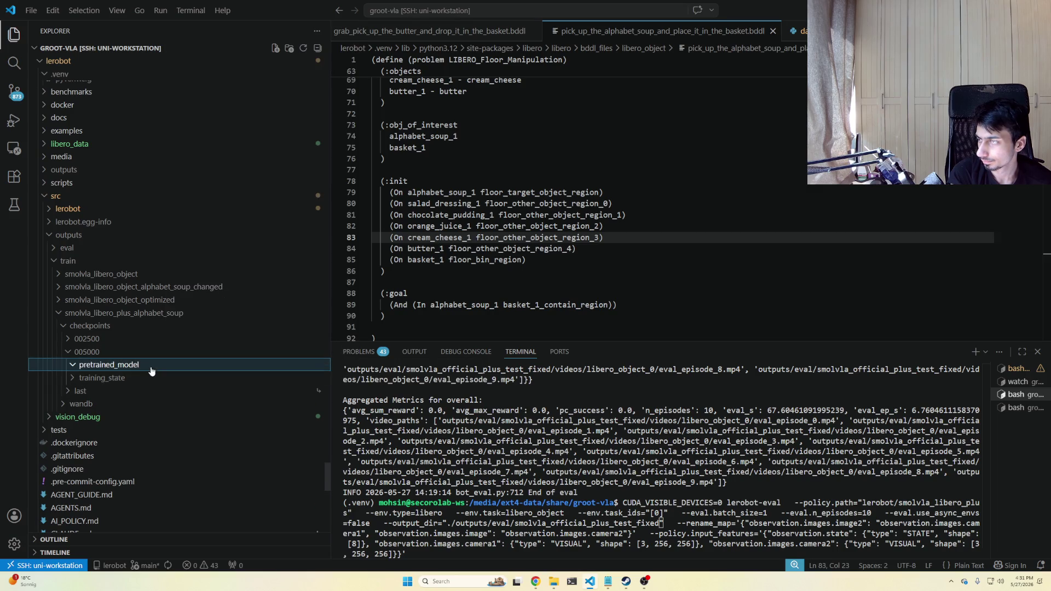
pyautogui.rightClick(150, 371)
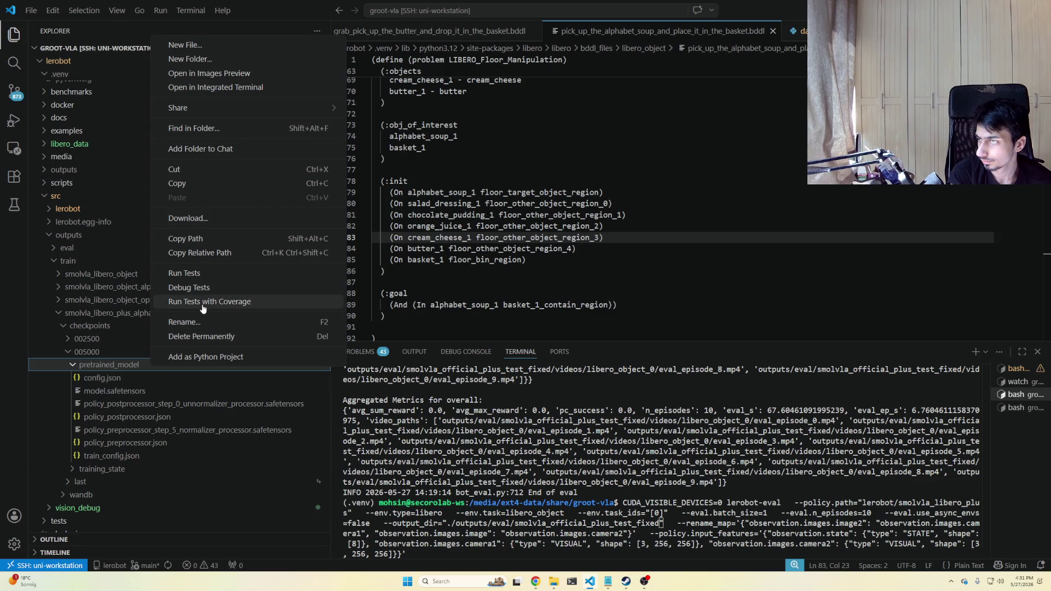
# Copy the pretrained_model path and paste it as the --policy.path value in the eval command.
pyautogui.click(611, 474)
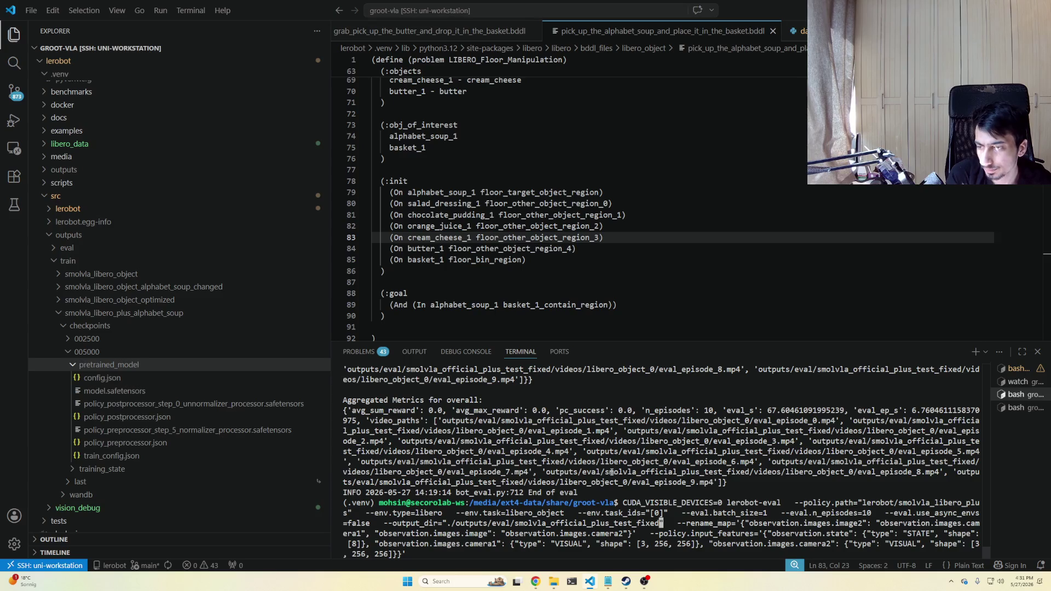
pyautogui.hotkey('ctrl', 'Left')
pyautogui.hotkey('ctrl', 'Left')
pyautogui.hotkey('ctrl', 'Left')
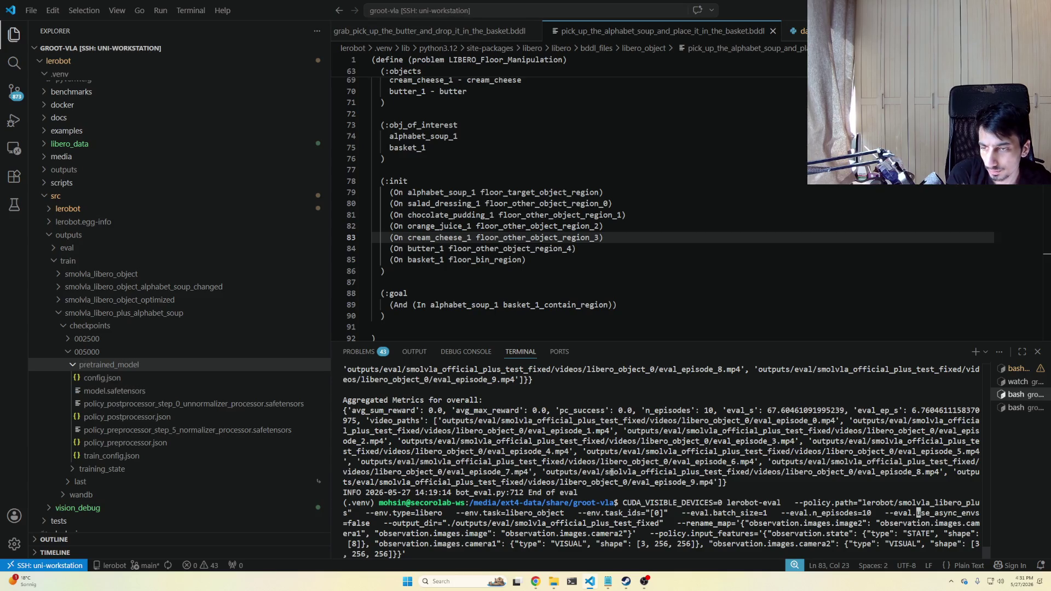
pyautogui.hotkey('ctrl', 'Left')
pyautogui.hotkey('ctrl', 'Left')
pyautogui.hotkey('ctrl', 'Left')
pyautogui.hotkey('ctrl', 'Left')
pyautogui.hotkey('ctrl', 'Left')
pyautogui.hotkey('ctrl', 'Left')
pyautogui.hotkey('ctrl', 'Left')
pyautogui.hotkey('ctrl', 'Left')
pyautogui.hotkey('ctrl', 'Left')
pyautogui.hotkey('ctrl', 'Left')
pyautogui.hotkey('ctrl', 'Left')
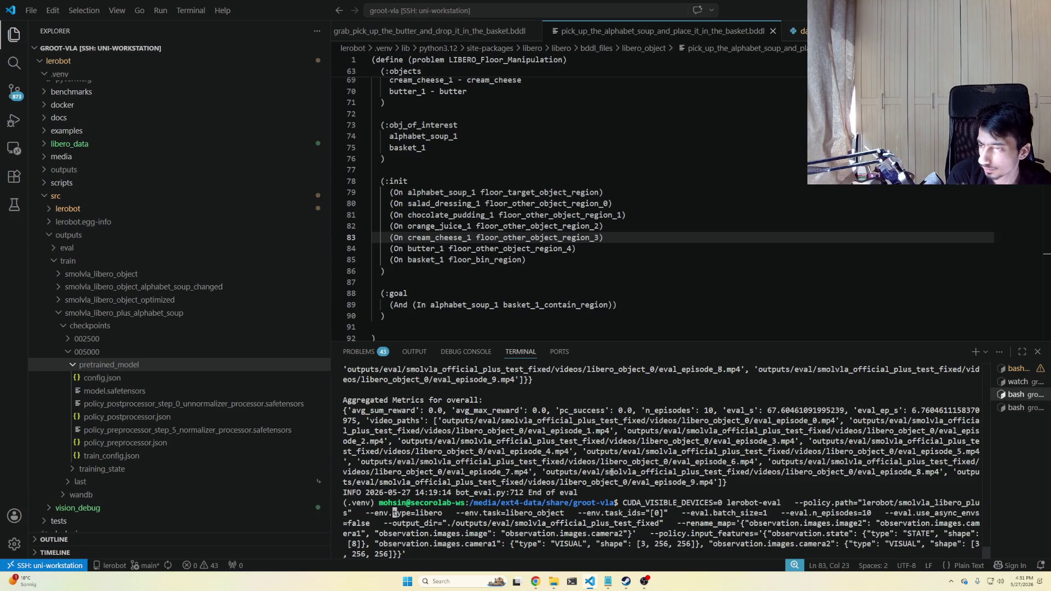
pyautogui.hotkey('ctrl', 'Left')
pyautogui.press('Right')
pyautogui.press('Right')
pyautogui.press('Right')
pyautogui.press('BackSpace')
pyautogui.press('BackSpace')
pyautogui.press('BackSpace')
pyautogui.press('BackSpace')
pyautogui.press('BackSpace')
pyautogui.press('BackSpace')
pyautogui.press('BackSpace')
pyautogui.press('BackSpace')
pyautogui.press('BackSpace')
pyautogui.press('BackSpace')
pyautogui.press('BackSpace')
pyautogui.press('BackSpace')
pyautogui.press('BackSpace')
pyautogui.press('BackSpace')
pyautogui.press('BackSpace')
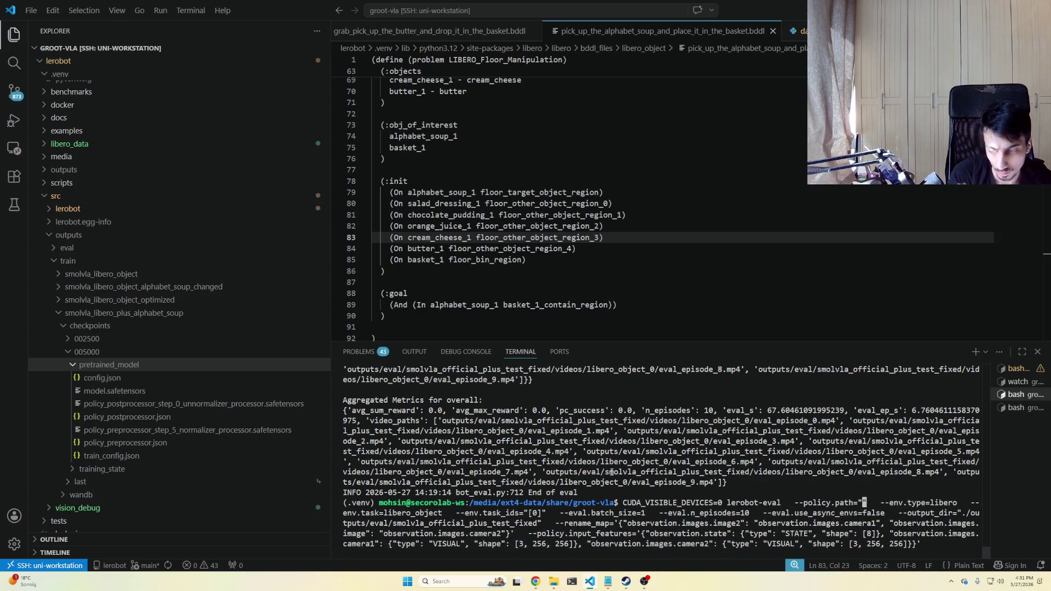
pyautogui.write('/media/ext4-data/share/groot-vla/lerobot/src/outputs/train/smolvla_libero_plus_alphabet_soup/checkpoints/005000/pretrained_model')
# Trim the pasted policy path to a relative path and launch lerobot-eval on checkpoint 005000.
pyautogui.press('Right')
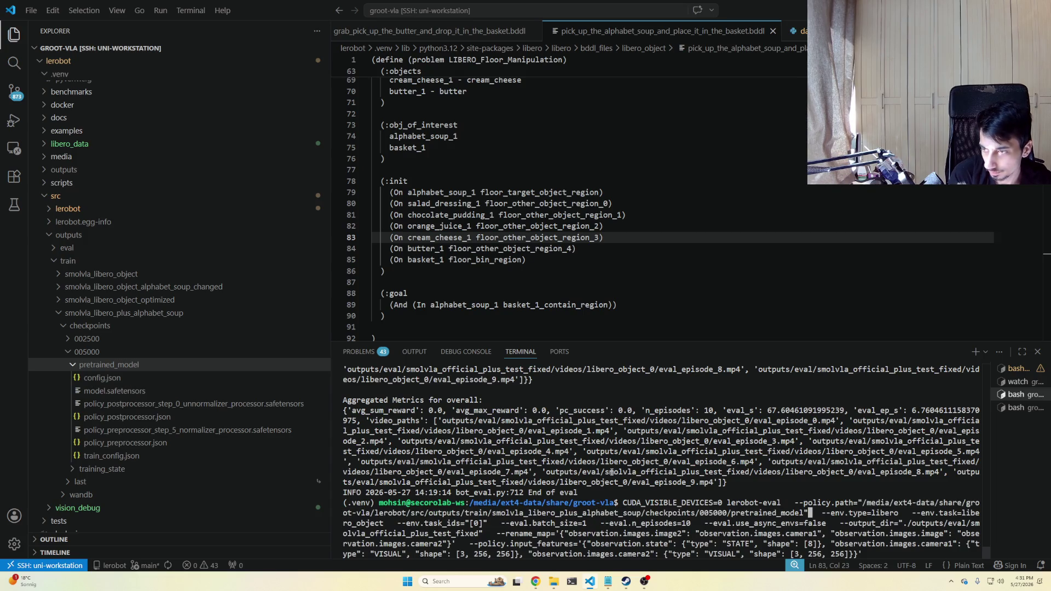
pyautogui.hotkey('ctrl', 'Left')
pyautogui.hotkey('ctrl', 'Left')
pyautogui.hotkey('ctrl', 'Left')
pyautogui.hotkey('ctrl', 'Left')
pyautogui.hotkey('ctrl', 'Left')
pyautogui.hotkey('ctrl', 'Left')
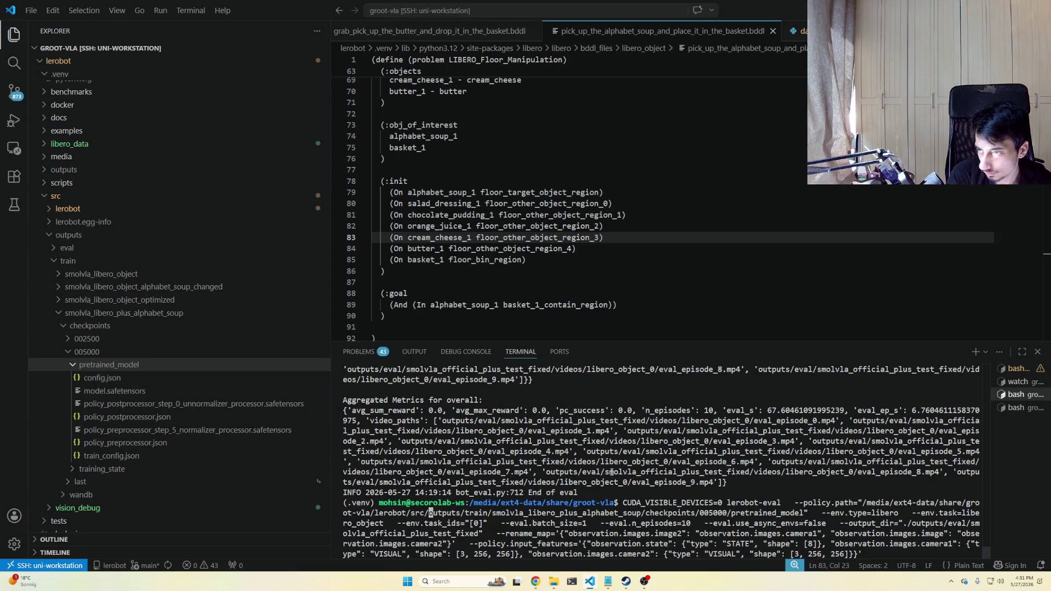
pyautogui.press('BackSpace')
pyautogui.press('BackSpace')
pyautogui.press('BackSpace')
pyautogui.press('BackSpace')
pyautogui.press('BackSpace')
pyautogui.press('BackSpace')
pyautogui.press('BackSpace')
pyautogui.press('BackSpace')
pyautogui.press('BackSpace')
pyautogui.press('BackSpace')
pyautogui.press('BackSpace')
pyautogui.press('BackSpace')
pyautogui.press('BackSpace')
pyautogui.press('BackSpace')
pyautogui.press('BackSpace')
pyautogui.write('.')
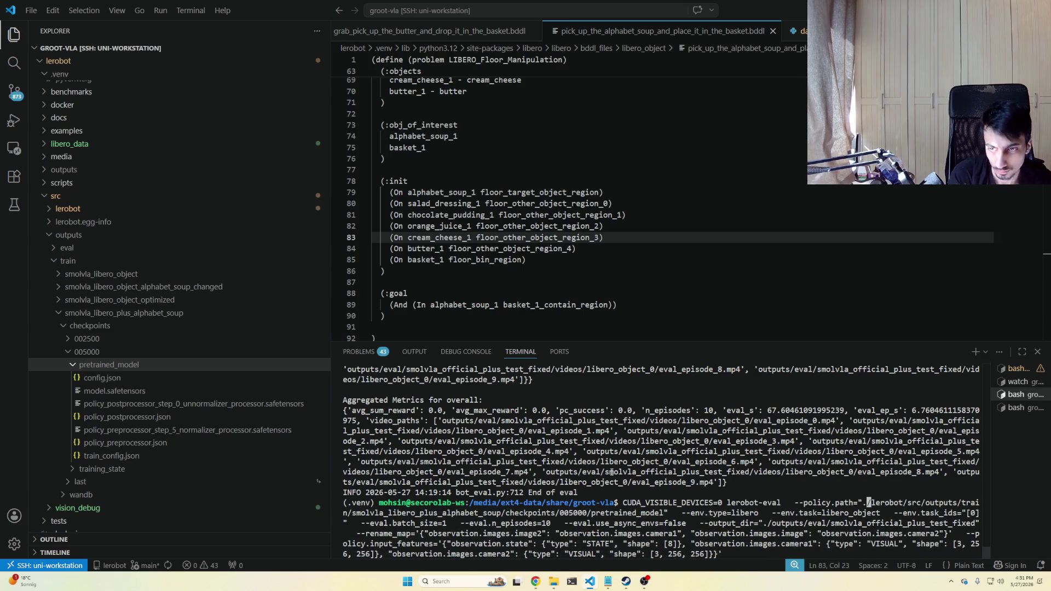
pyautogui.press('Return')
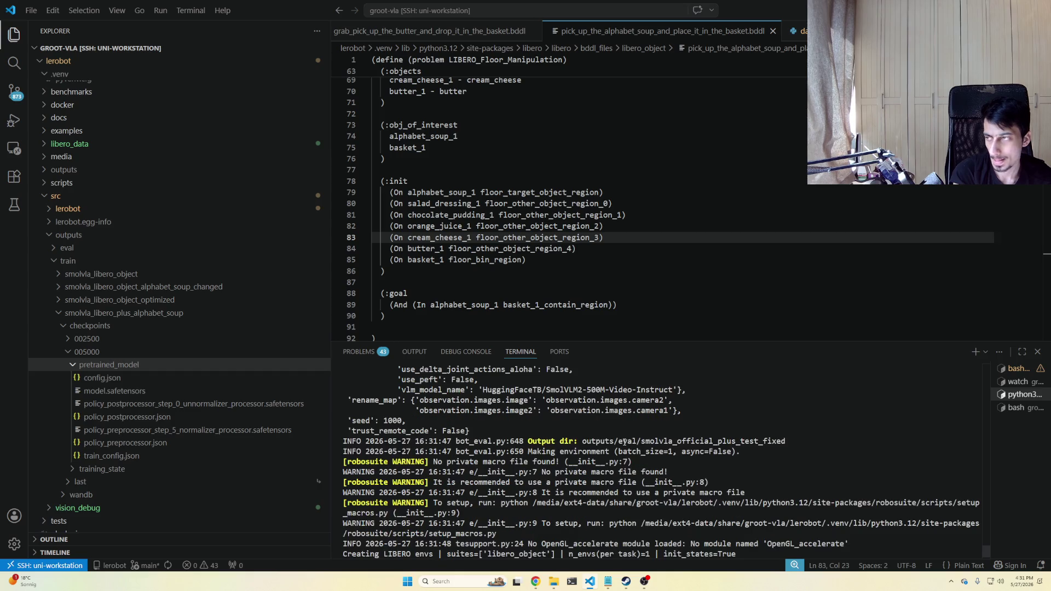
pyautogui.scroll(-5, 216, 404)
pyautogui.scroll(-5, 206, 404)
pyautogui.scroll(-5, 193, 404)
pyautogui.scroll(-5, 183, 405)
pyautogui.scroll(-1, 182, 405)
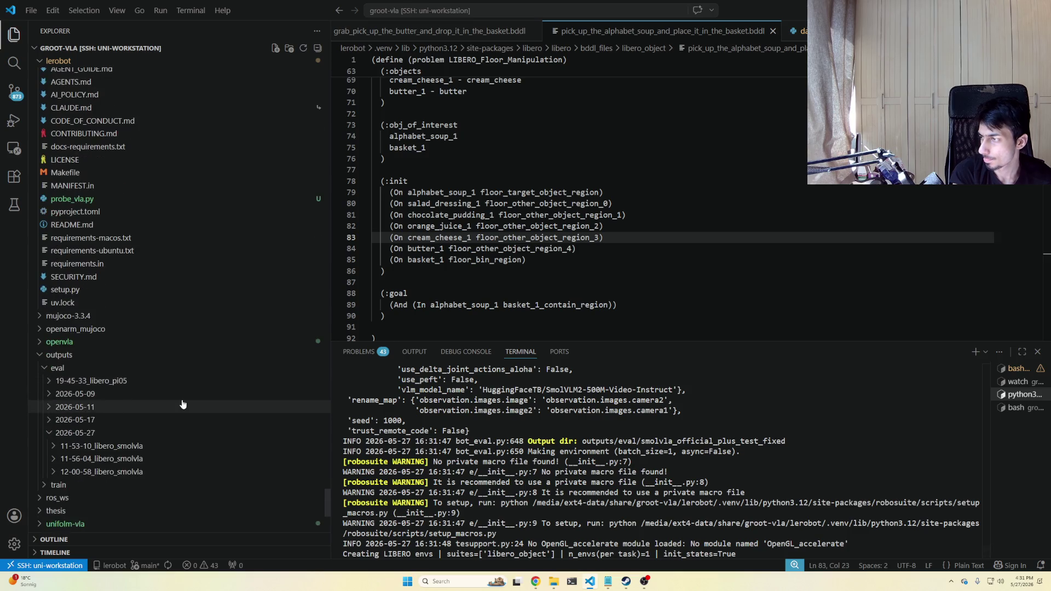
pyautogui.scroll(-2, 246, 394)
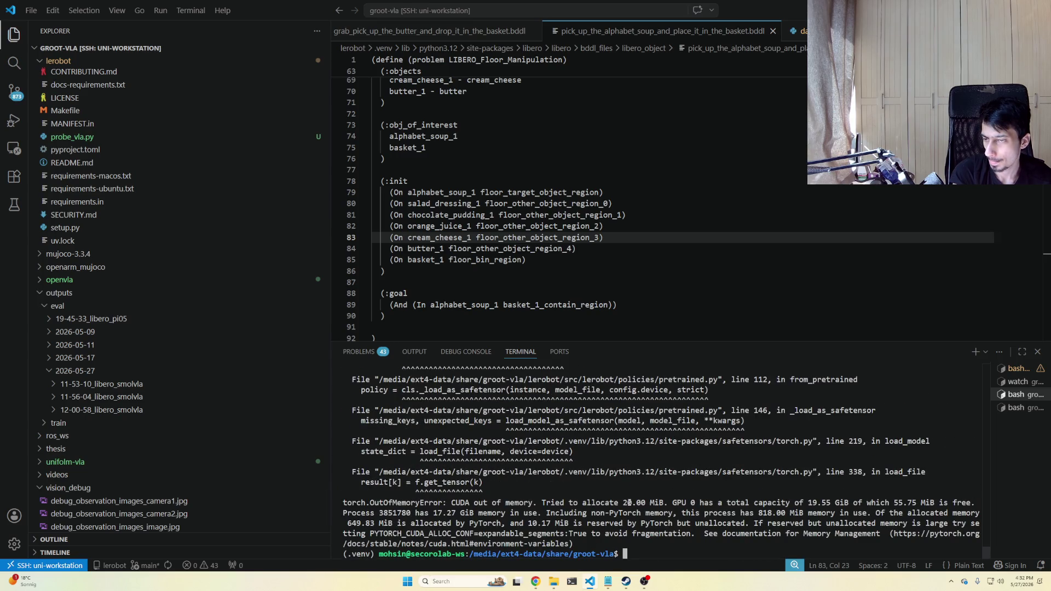
# Rerun the recalled lerobot-eval command with CUDA_VISIBLE_DEVICES changed from 0 to 1.
pyautogui.press('Up')
pyautogui.press('Left')
pyautogui.press('Left')
pyautogui.press('Left')
pyautogui.hotkey('ctrl', 'Left')
pyautogui.hotkey('ctrl', 'Left')
pyautogui.hotkey('ctrl', 'Left')
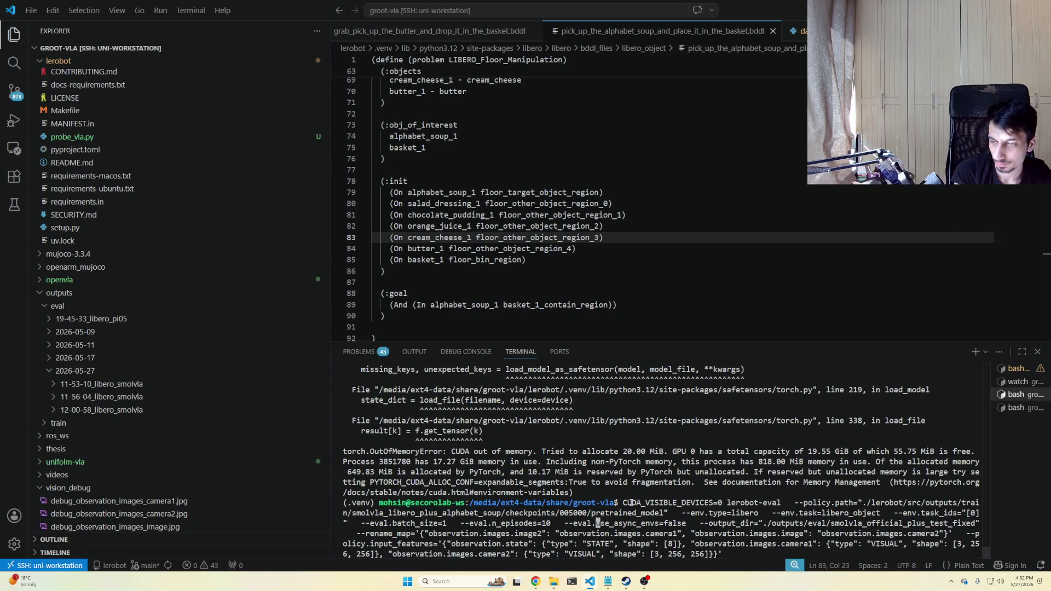
pyautogui.hotkey('ctrl', 'Left')
pyautogui.hotkey('ctrl', 'Left')
pyautogui.hotkey('ctrl', 'Left')
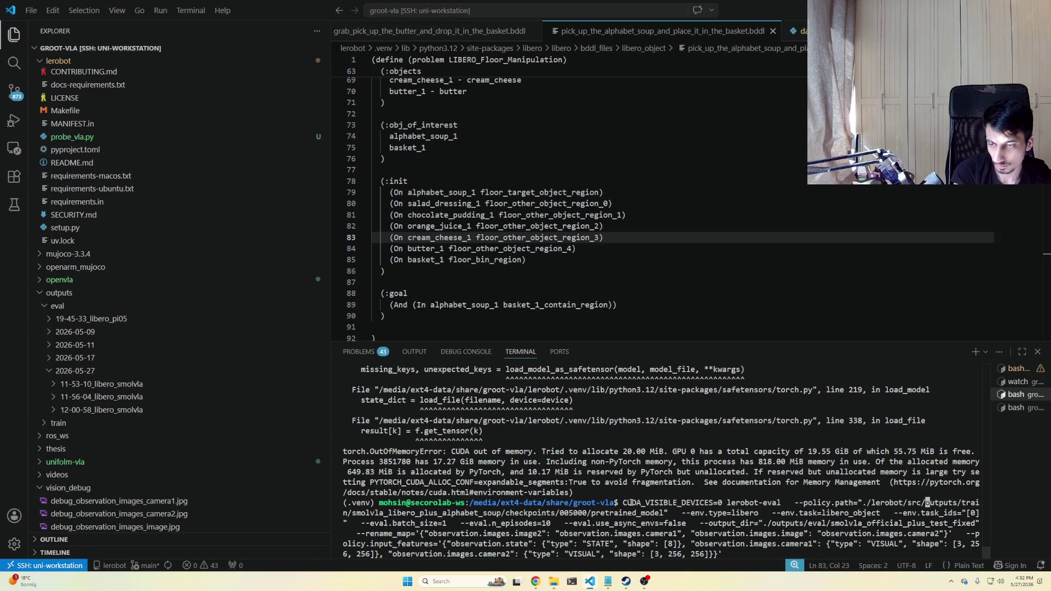
pyautogui.hotkey('ctrl', 'Left')
pyautogui.hotkey('ctrl', 'Left')
pyautogui.press('Delete')
pyautogui.write('1')
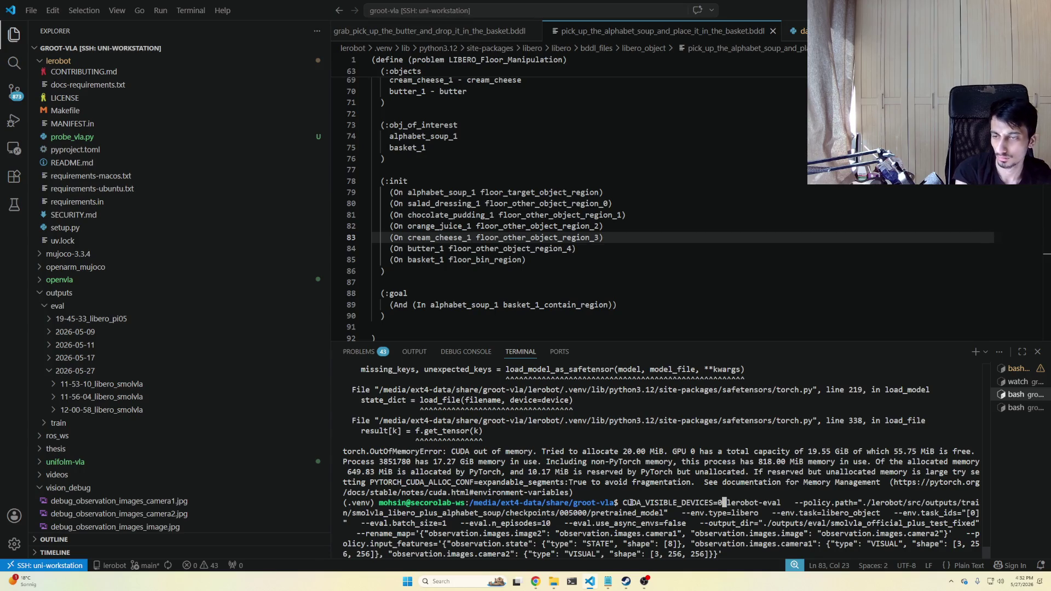
pyautogui.press('Return')
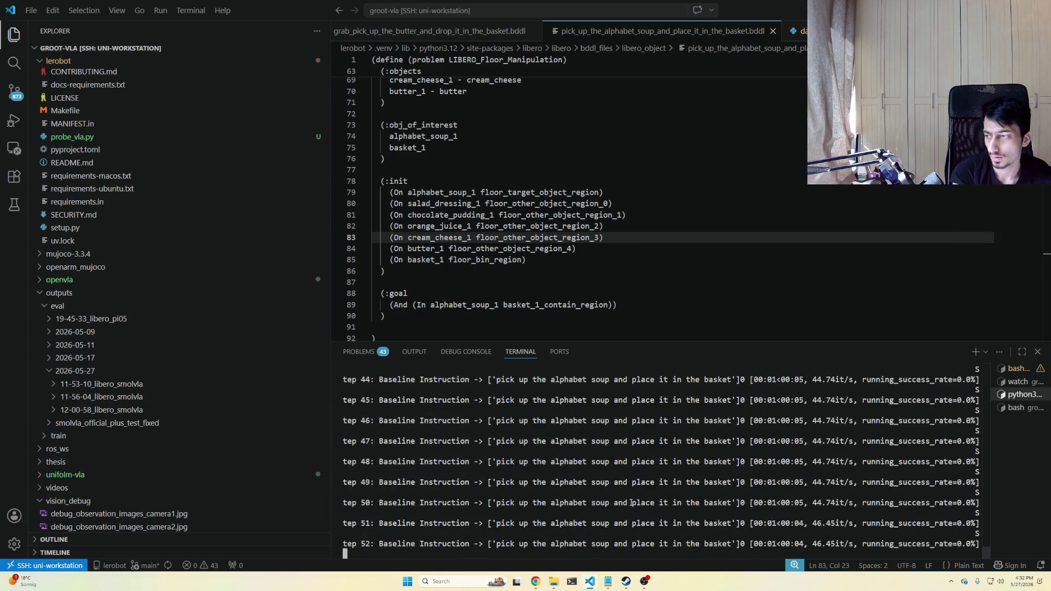
# Play eval_episode_0.mp4 from the smolvla_official_plus_test_fixed output folder.
pyautogui.click(143, 422)
pyautogui.click(136, 436)
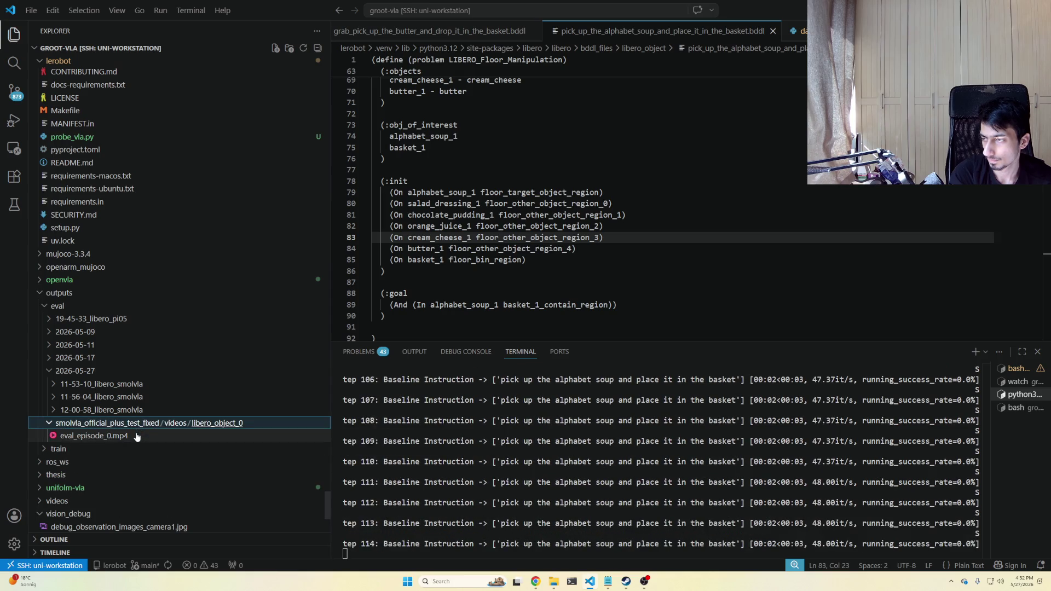
pyautogui.click(599, 277)
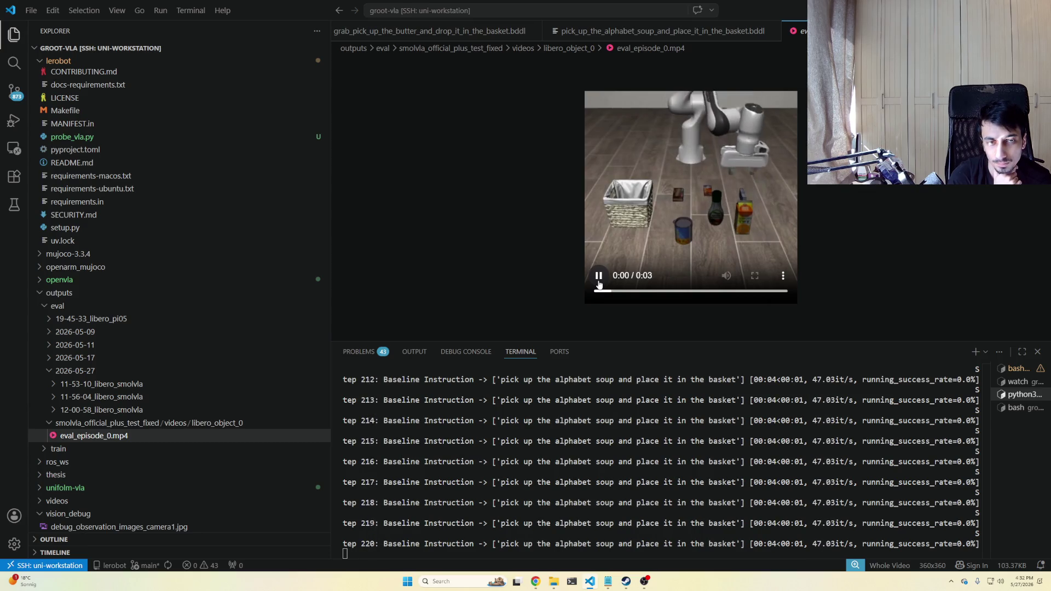
# Replay and pause the first episode video, then refresh the Explorer file list.
pyautogui.click(600, 283)
pyautogui.click(600, 283)
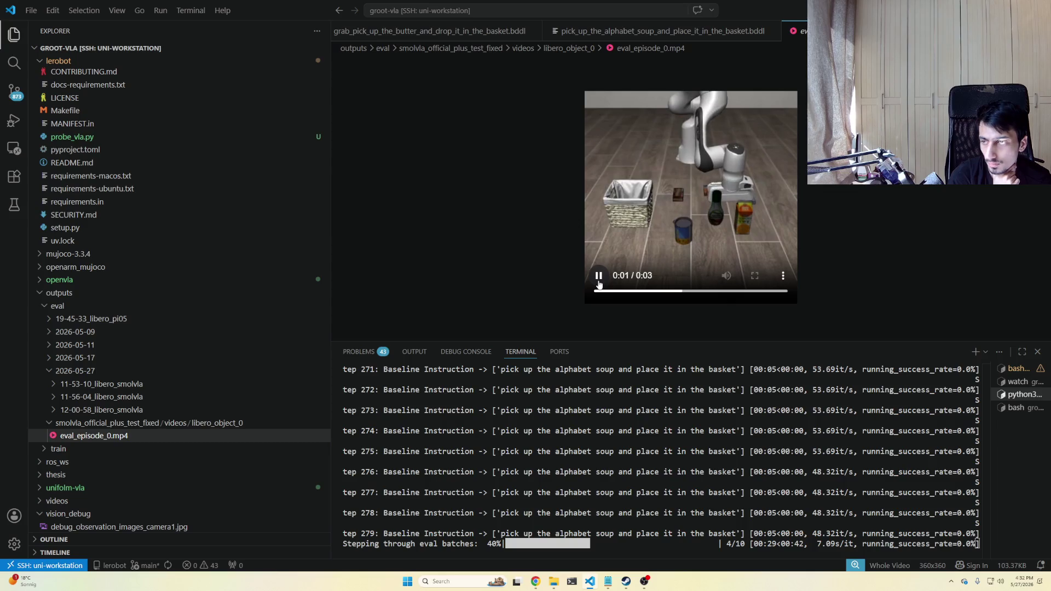
pyautogui.click(599, 283)
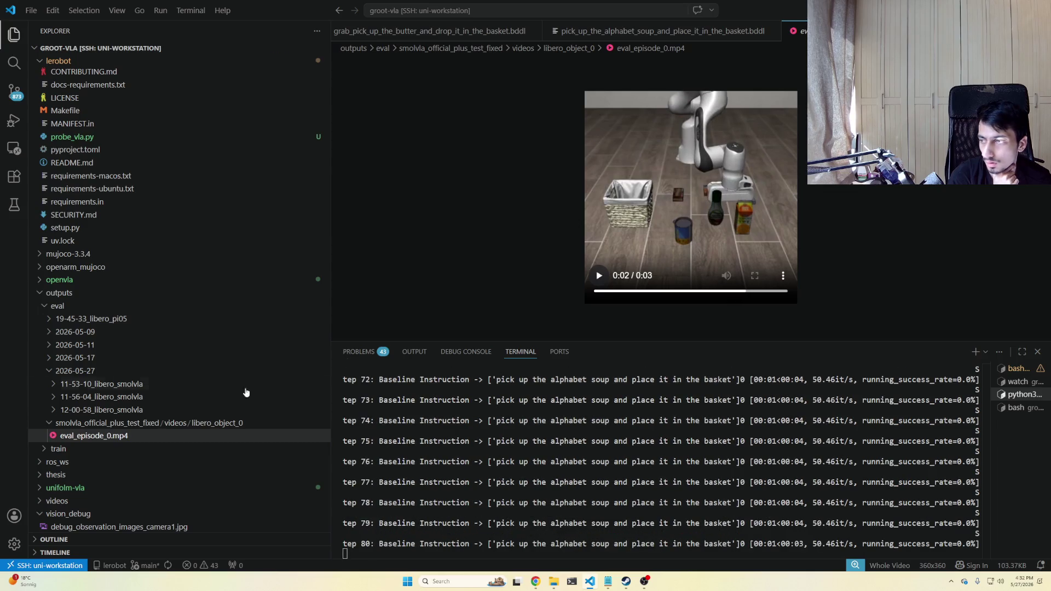
pyautogui.click(304, 48)
# Play and pause eval_episode_1.mp4, then return to the alphabet soup bddl task file.
pyautogui.click(189, 448)
pyautogui.click(605, 282)
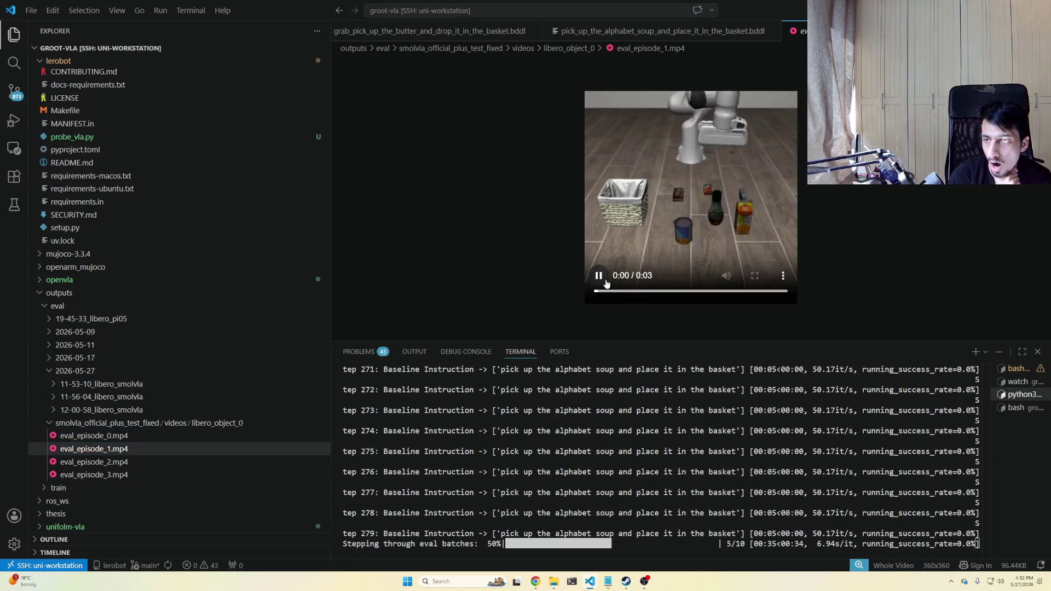
pyautogui.click(612, 271)
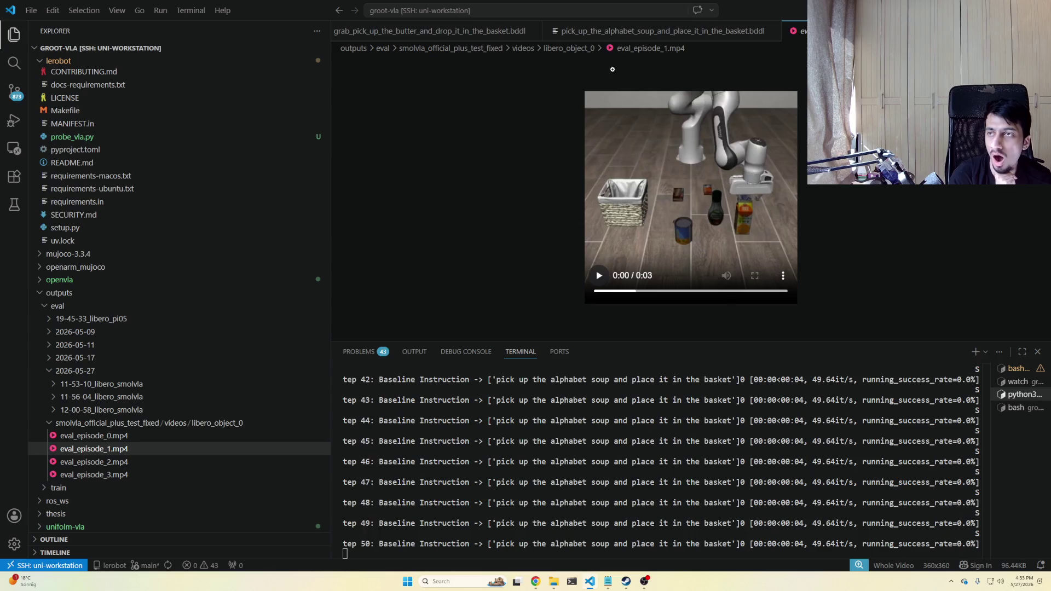
pyautogui.click(657, 31)
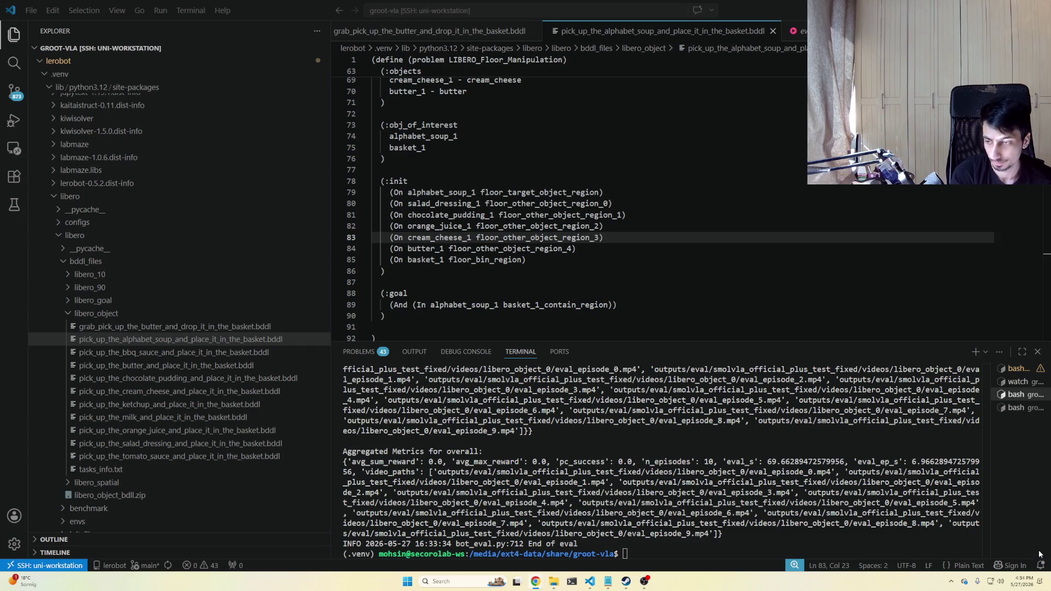
# Run the pasted OpenVLA-7B lerobot-eval command with CUDA_VISIBLE_DEVICES set to 1.
pyautogui.write('CUDA_VISIBLE_DEVICES=0 lerobot-eval --policy.path="openvla/openvla-7b-finetuned-libero-object" --env.type=libero --env.task=libero_object --env.task_ids="[0]" --eval.batch_size=1 --eval.n_episodes=10 --eval.use_async_envs=false --output_dir="./outputs/eval/openvla_libero_object_test" --rename_map=\'{"observation.images.image2": "observation.images.camera1", "observation.images.image": "observation.images.camera2"}\' --policy.input_features=\'{"observation.state": {"type": "STATE", "shape": [8]}, "observation.images.camera1": {"type": "VISUAL", "shape": [3, 256, 256]}, "observation.images.camera2": {"type": "VISUAL", "shape": [3, 256, 256]}}\'')
pyautogui.click(964, 543)
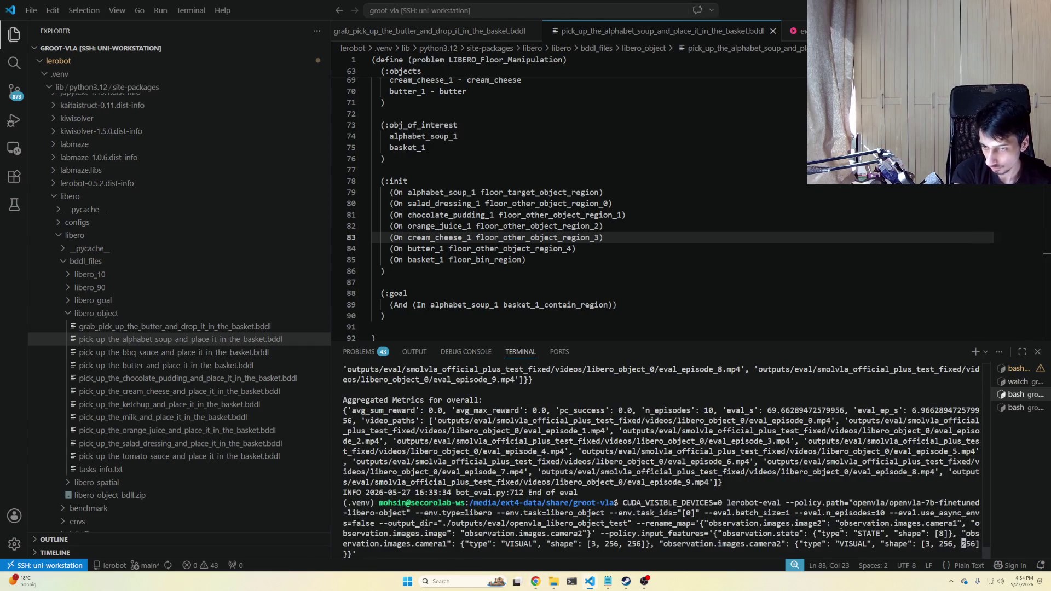
pyautogui.hotkey('ctrl', 'Left')
pyautogui.hotkey('ctrl', 'Left')
pyautogui.hotkey('ctrl', 'Left')
pyautogui.hotkey('ctrl', 'Left')
pyautogui.hotkey('ctrl', 'Left')
pyautogui.hotkey('ctrl', 'Left')
pyautogui.hotkey('ctrl', 'Left')
pyautogui.hotkey('ctrl', 'Left')
pyautogui.hotkey('ctrl', 'Left')
pyautogui.hotkey('ctrl', 'Left')
pyautogui.hotkey('ctrl', 'Left')
pyautogui.hotkey('ctrl', 'Left')
pyautogui.press('Left')
pyautogui.press('BackSpace')
pyautogui.write('1')
pyautogui.press('Return')
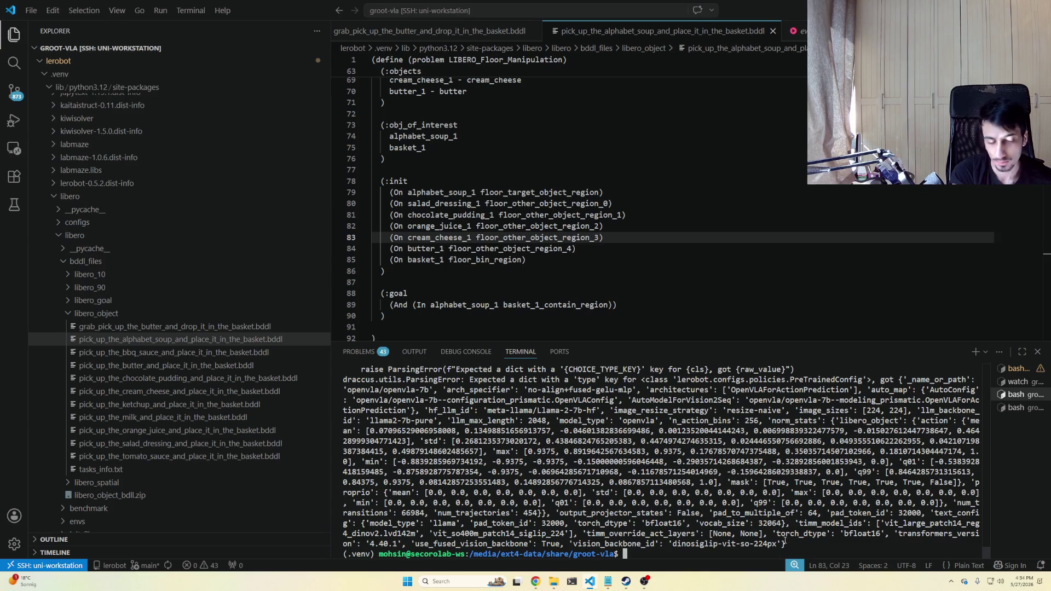
pyautogui.moveTo(787, 543); pyautogui.dragTo(573, 416)
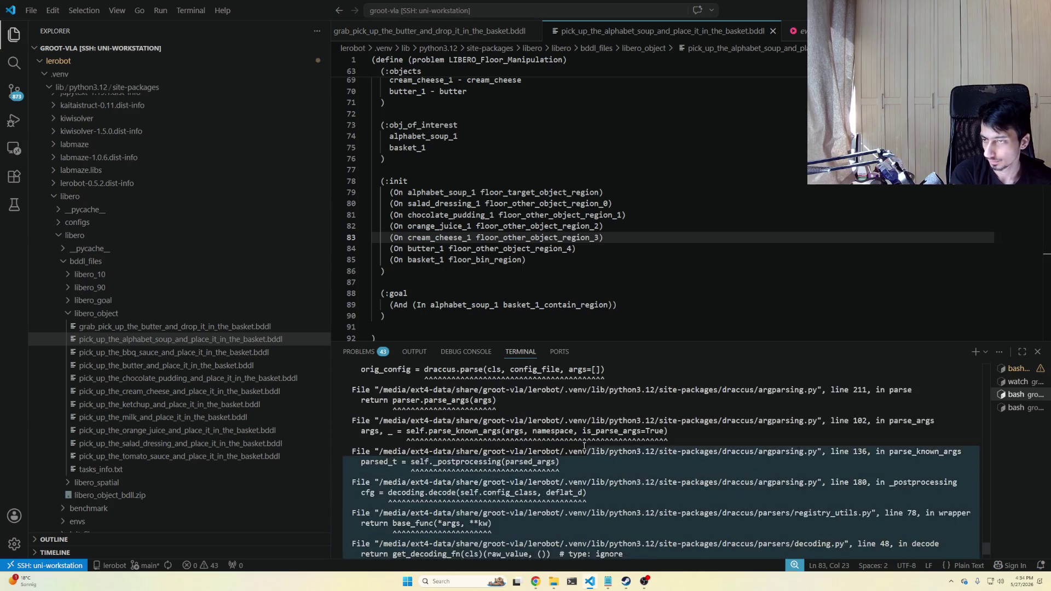
pyautogui.scroll(3, 572, 417)
pyautogui.moveTo(572, 416); pyautogui.dragTo(627, 451)
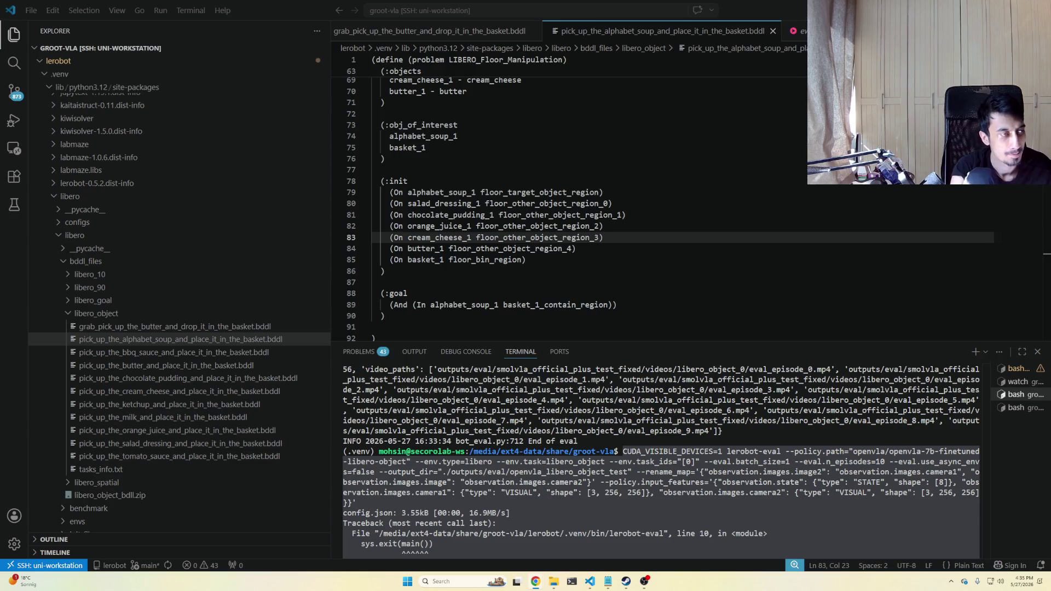
pyautogui.write('clear')
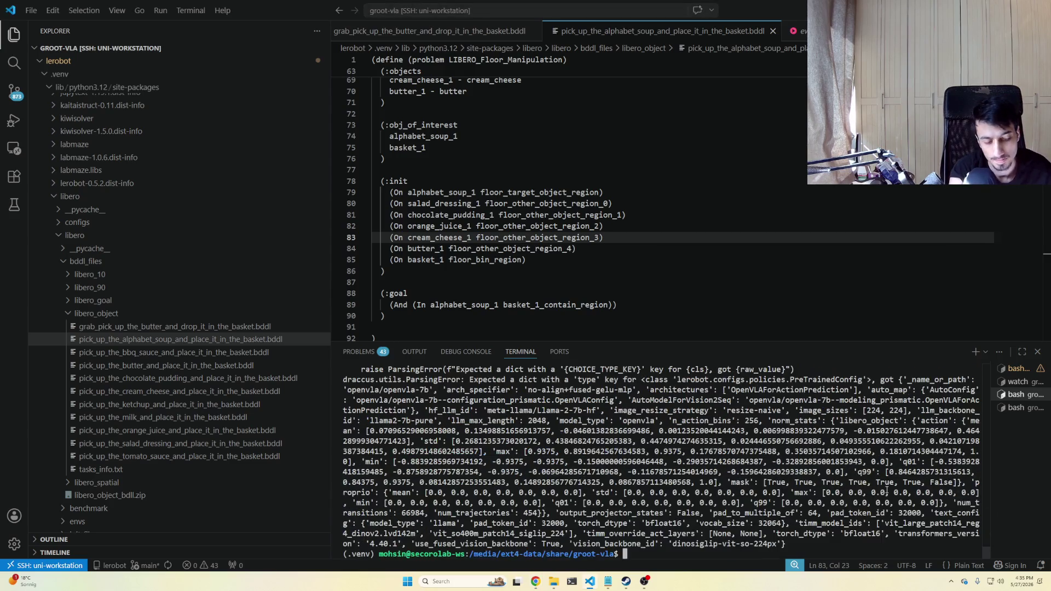
# Clear the terminal and rerun the OpenVLA evaluation command, which fails on missing config.json.
pyautogui.press('Return')
pyautogui.write('CUDA_VISIBLE_DEVICES=1 lerobot-eval \\   --policy.path="lerobot/openvla-7b-finetuned-libero-object" \\   --env.type=libero \\   --env.task=libero_object \\   --env.task_ids="[0]" \\   --eval.batch_size=1 \\   --eval.n_episodes=10 \\   --eval.use_async_envs=false \\   --output_dir="./outputs/eval/openvla_libero_object_test" \\   --rename_map=\'{"observation.images.image2": "observation.images.camera1", "observation.images.image": "observation.images.camera2"}\' \\   --policy.input_features=\'{"observation.state": {"type": "STATE", "shape": [8]}, "observation.images.camera1": {"type": "VISUAL", "shape": [3, 256, 256]}, "observation.images.camera2": {"type": "VISUAL", "shape": [3, 256, 256]}}\'')
pyautogui.press('Return')
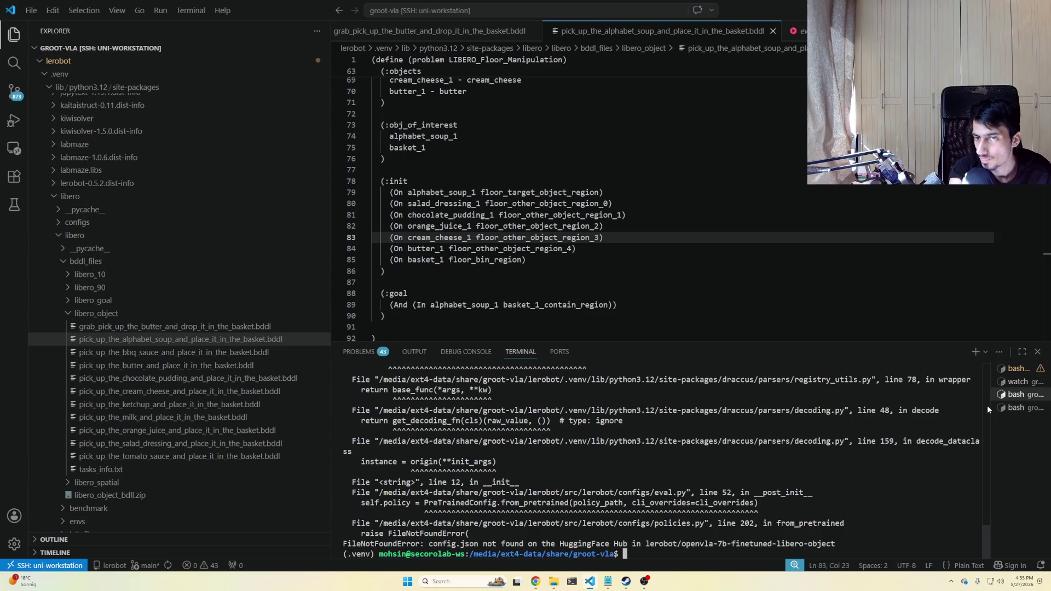
pyautogui.click(70, 197)
pyautogui.scroll(-3, 150, 344)
pyautogui.scroll(-3, 151, 344)
pyautogui.scroll(-3, 151, 345)
pyautogui.scroll(-3, 150, 349)
pyautogui.scroll(-5, 150, 352)
pyautogui.scroll(-4, 150, 351)
# List the current directory, cd into openvla and show its plain and detailed listings.
pyautogui.click(665, 491)
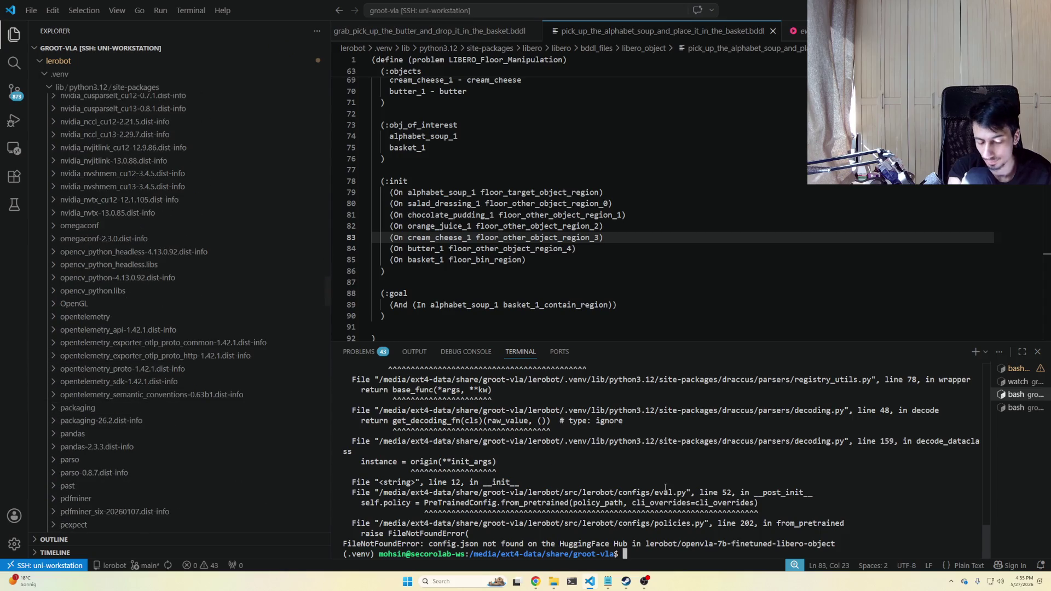
pyautogui.write('ls')
pyautogui.press('Return')
pyautogui.write('cd oe')
pyautogui.press('BackSpace')
pyautogui.write('pen')
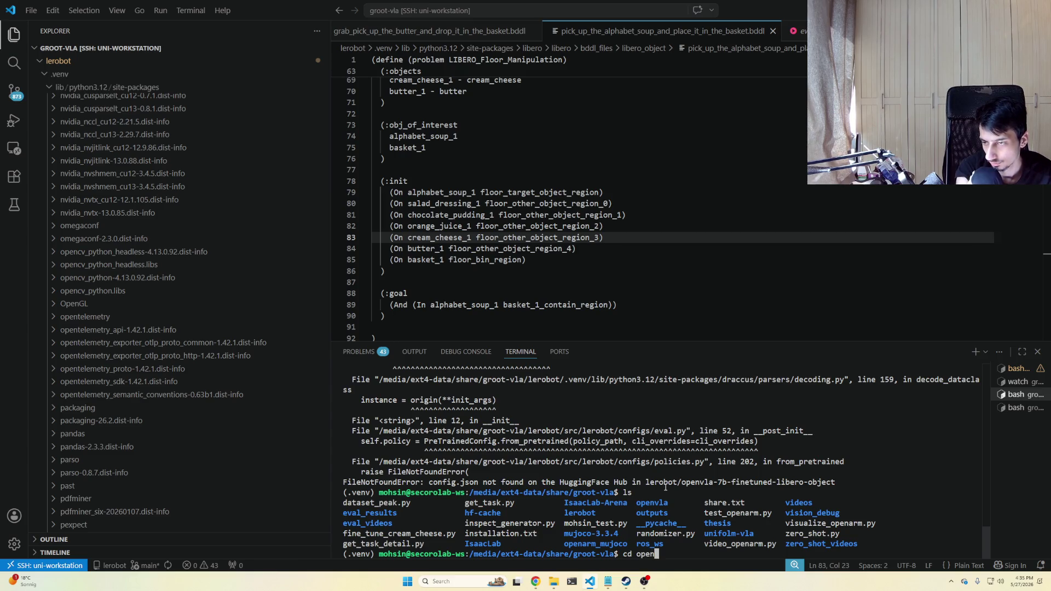
pyautogui.write('vla')
pyautogui.press('Return')
pyautogui.write('ls')
pyautogui.press('Return')
pyautogui.write('ll')
pyautogui.press('Return')
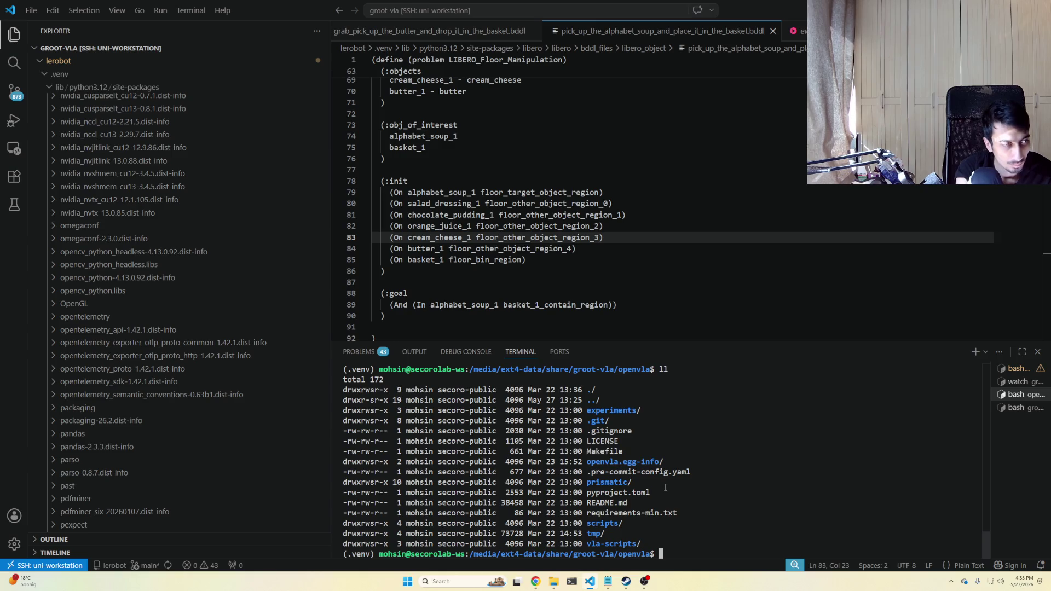
pyautogui.write('python')
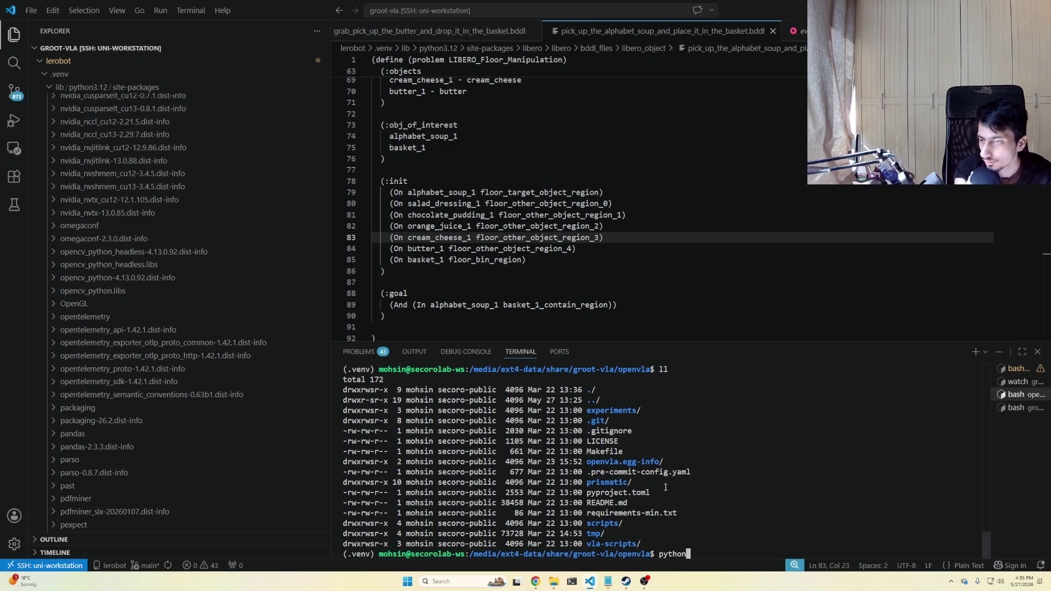
pyautogui.write(' ex')
pyautogui.press('Tab')
pyautogui.write('ro')
pyautogui.press('Tab')
pyautogui.write('li')
pyautogui.press('Tab')
pyautogui.write('ru')
pyautogui.press('Tab')
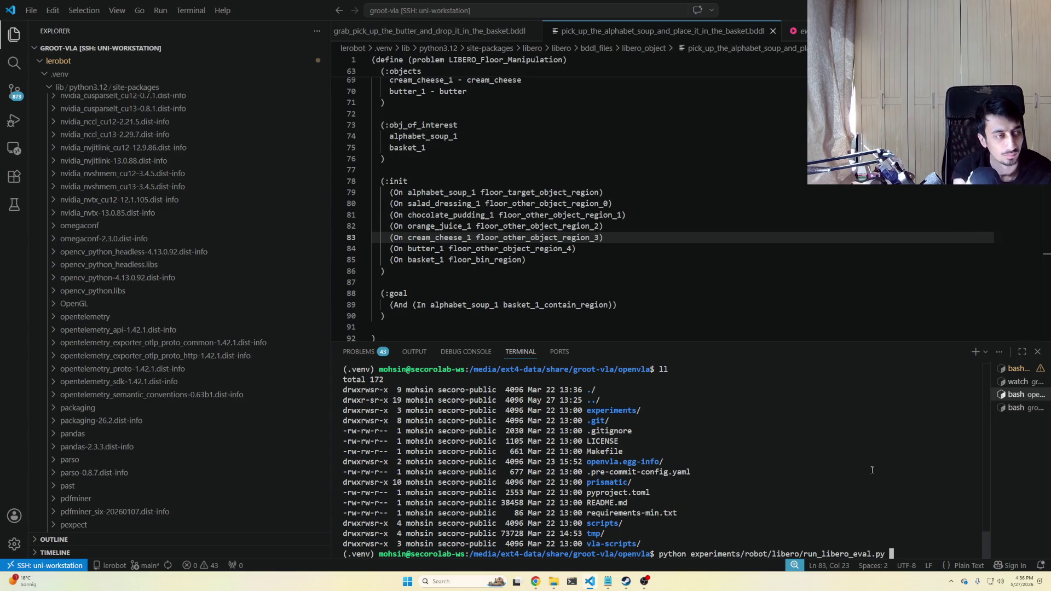
pyautogui.hotkey('alt', 'Tab')
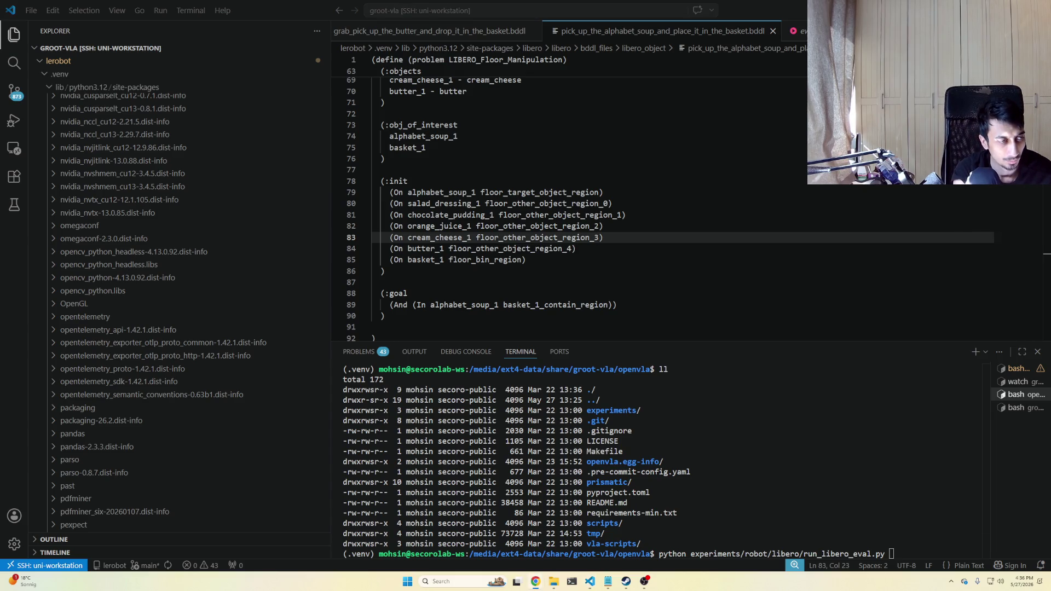
pyautogui.click(901, 503)
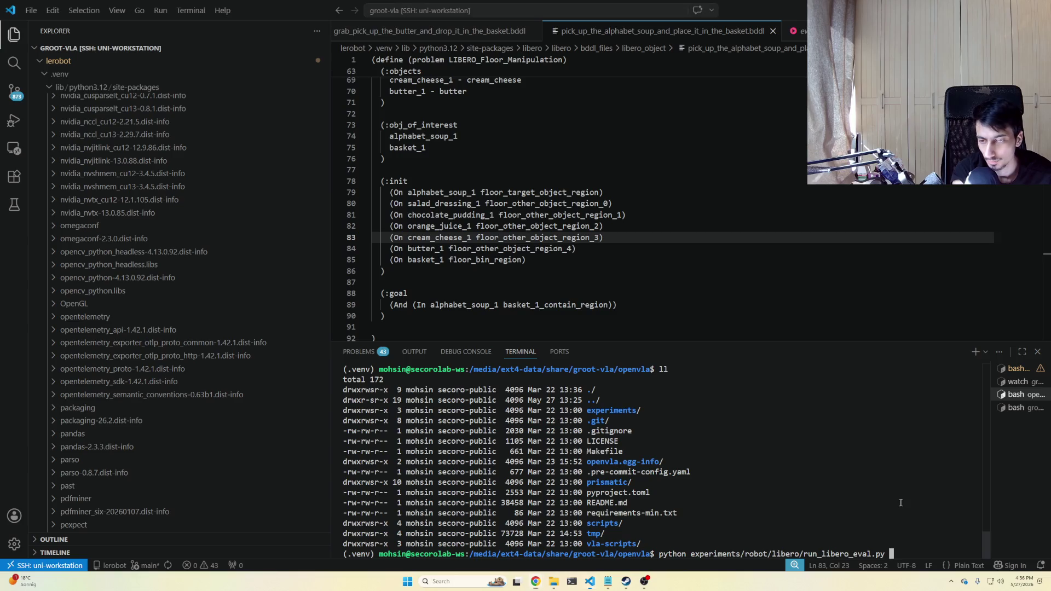
pyautogui.hotkey('ctrl', 'c')
pyautogui.hotkey('ctrl', 'shift', 'v')
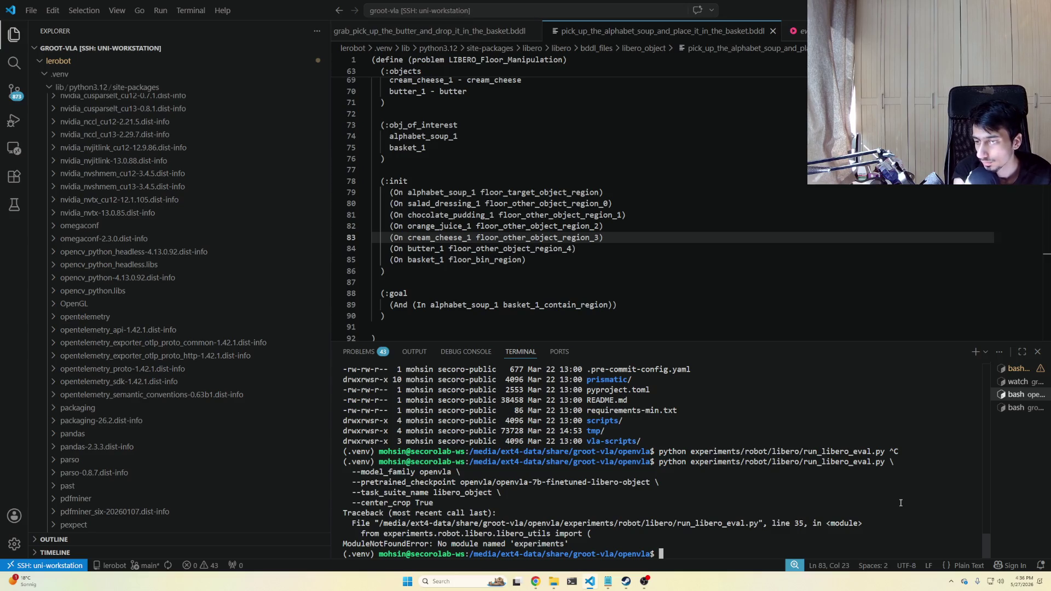
pyautogui.scroll(3, 677, 483)
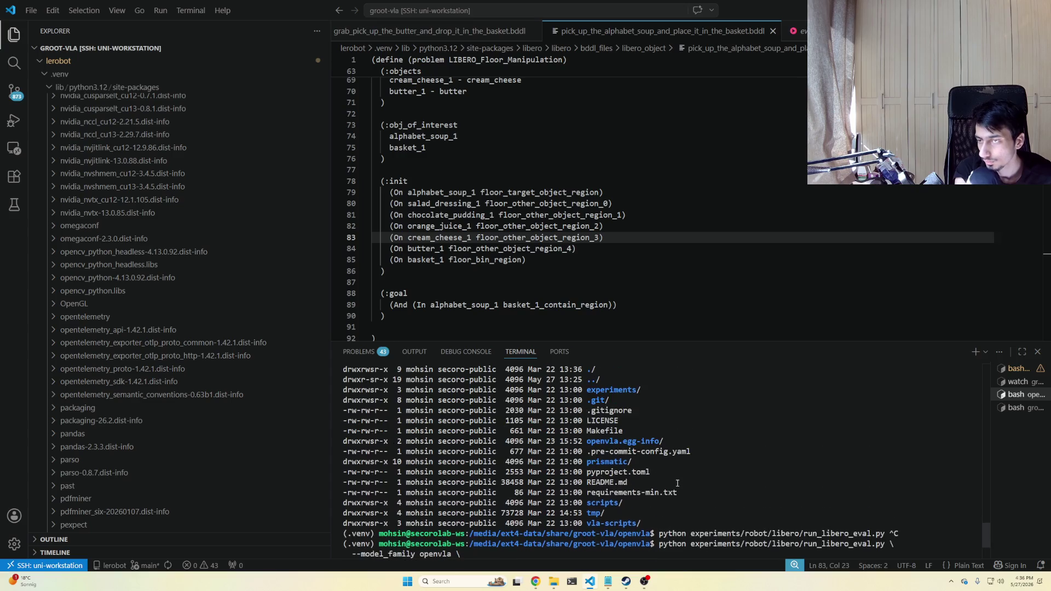
pyautogui.scroll(1, 594, 458)
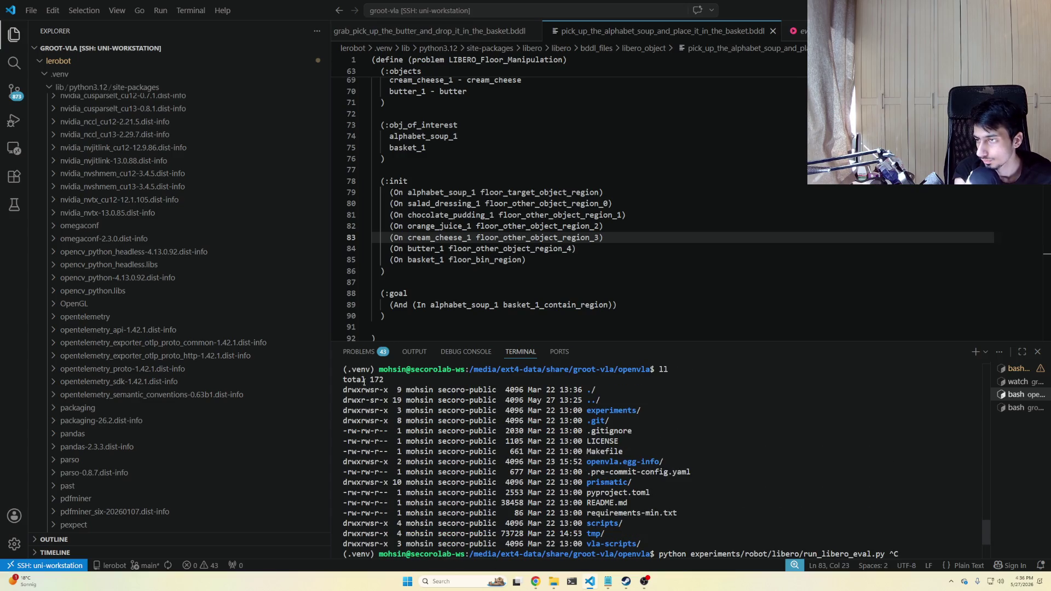
pyautogui.scroll(-4, 462, 434)
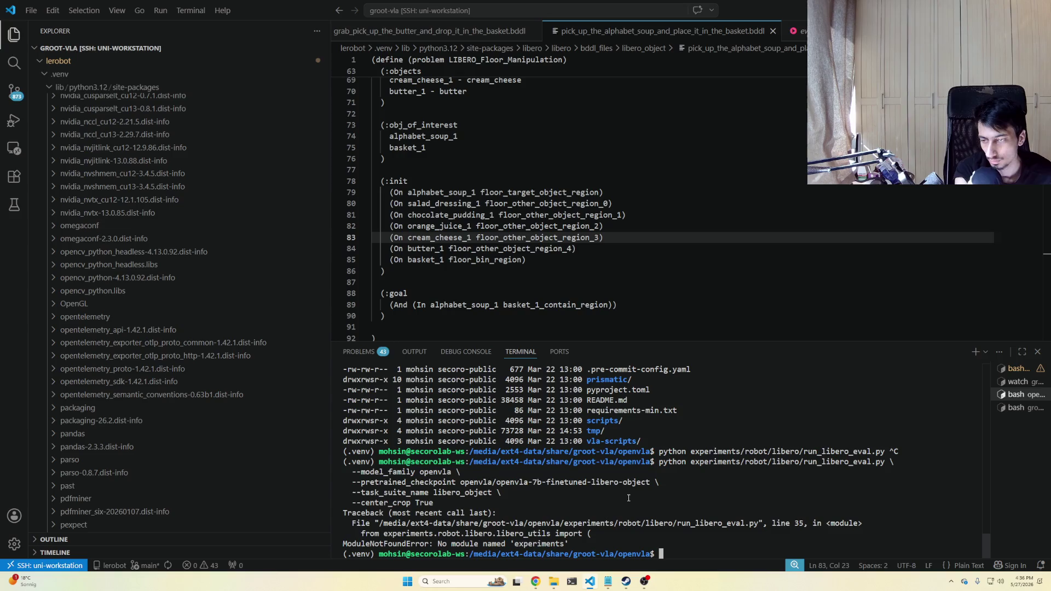
pyautogui.write('deactiva')
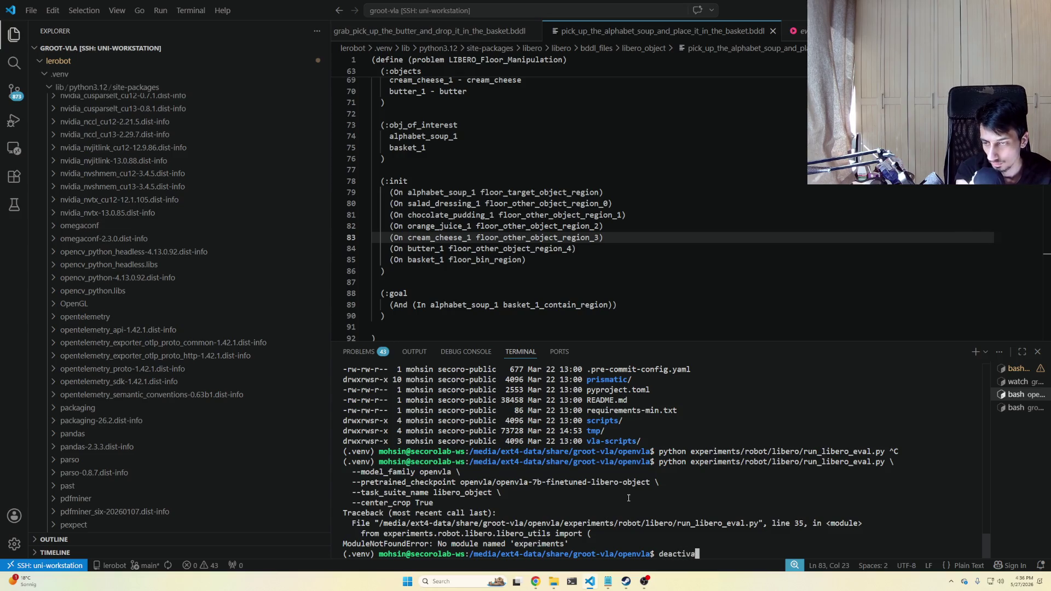
pyautogui.write('te')
# Deactivate the virtual environment and run 'conda list env' for the base miniconda3 environment.
pyautogui.press('Return')
pyautogui.write('cond lis')
pyautogui.press('BackSpace')
pyautogui.press('BackSpace')
pyautogui.press('BackSpace')
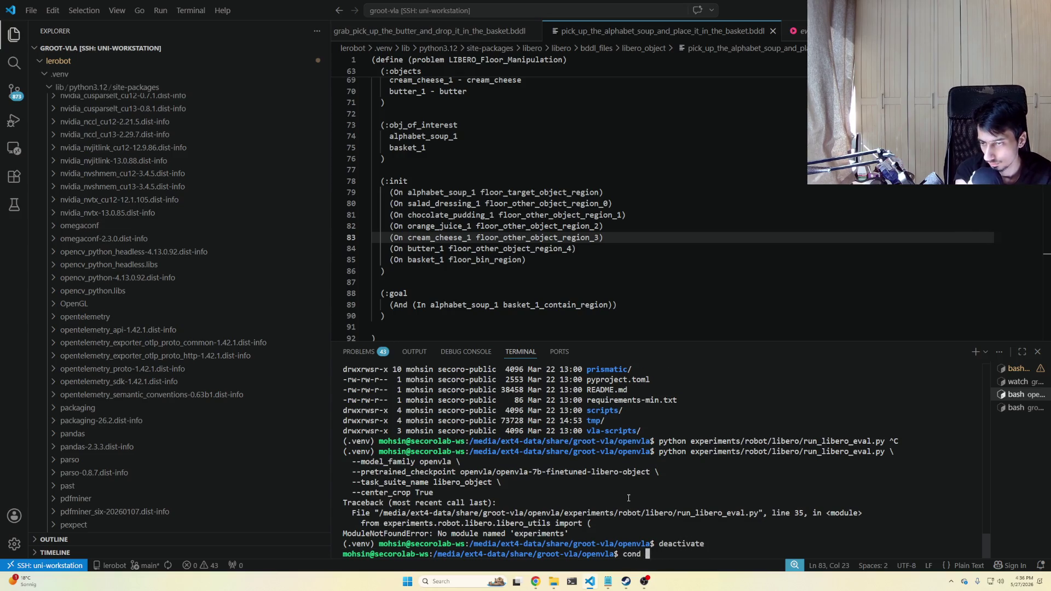
pyautogui.write('list env')
pyautogui.press('Return')
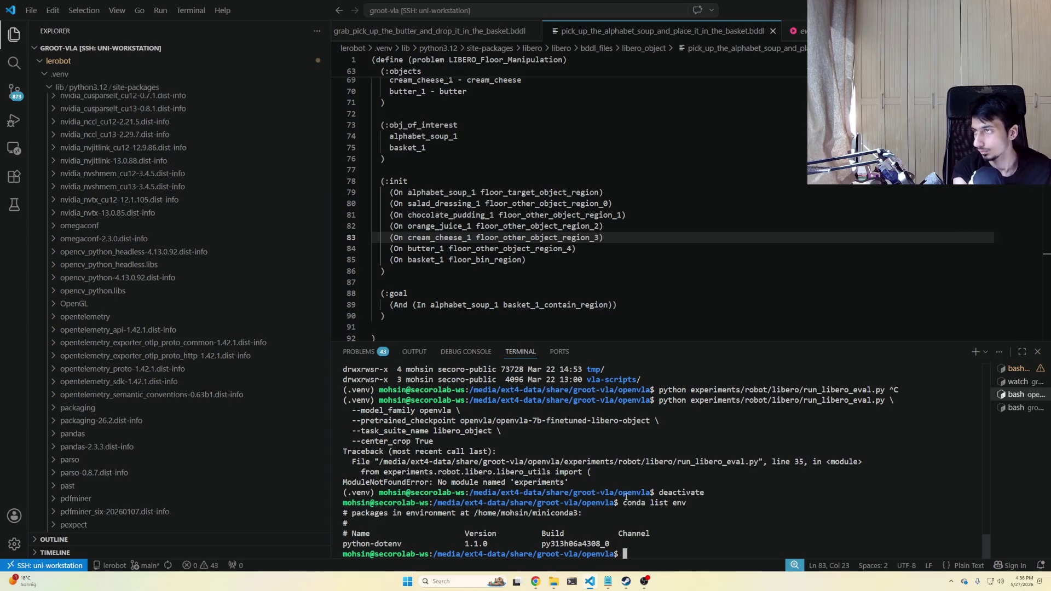
pyautogui.scroll(10, 181, 277)
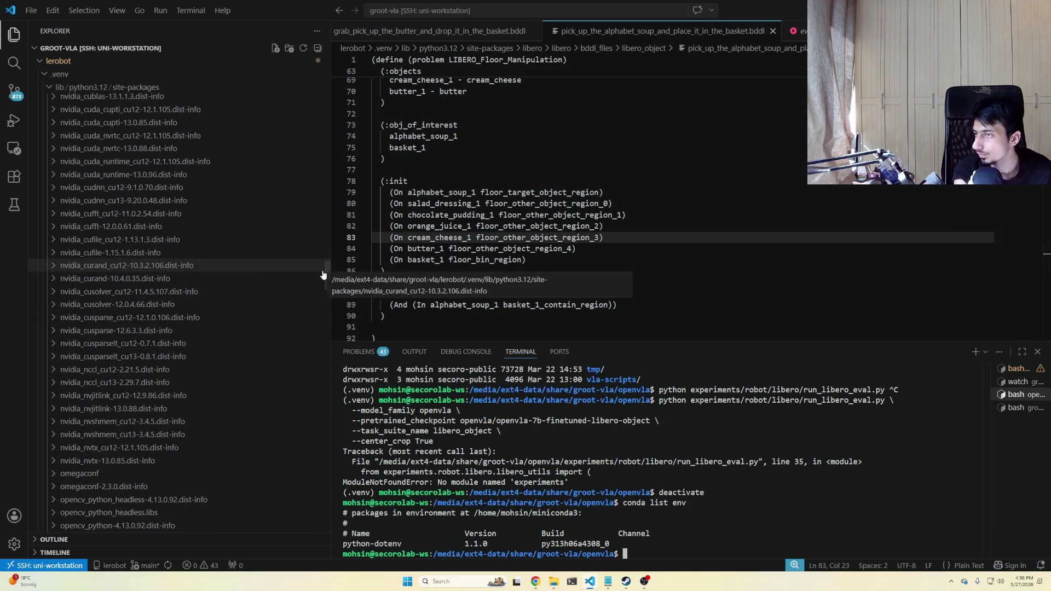
pyautogui.moveTo(332, 230); pyautogui.dragTo(335, 60)
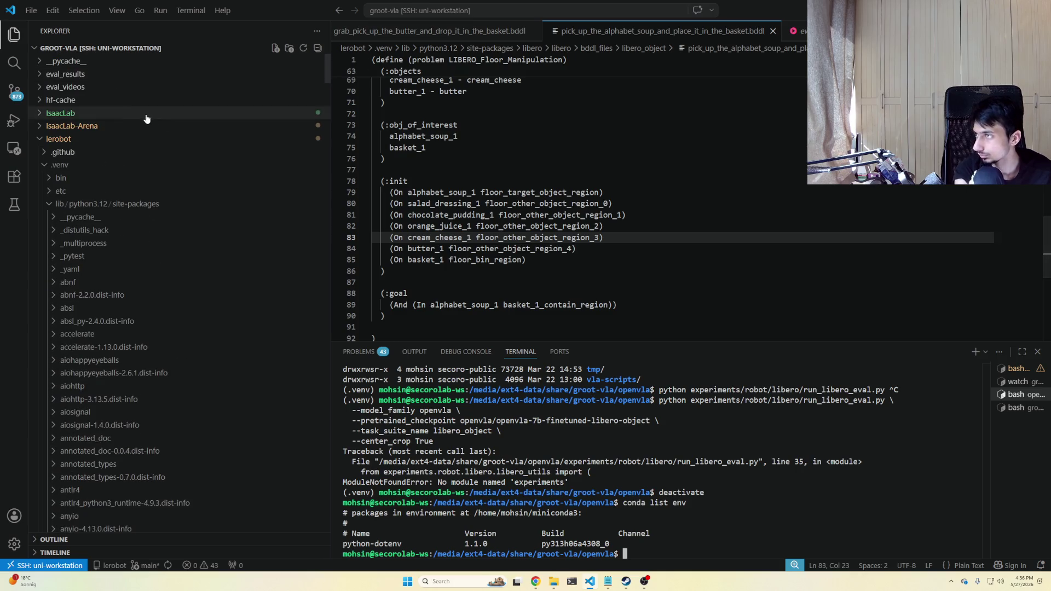
# Collapse lerobot and expand the openvla folder in the Explorer, toggling its tmp subfolder.
pyautogui.click(60, 140)
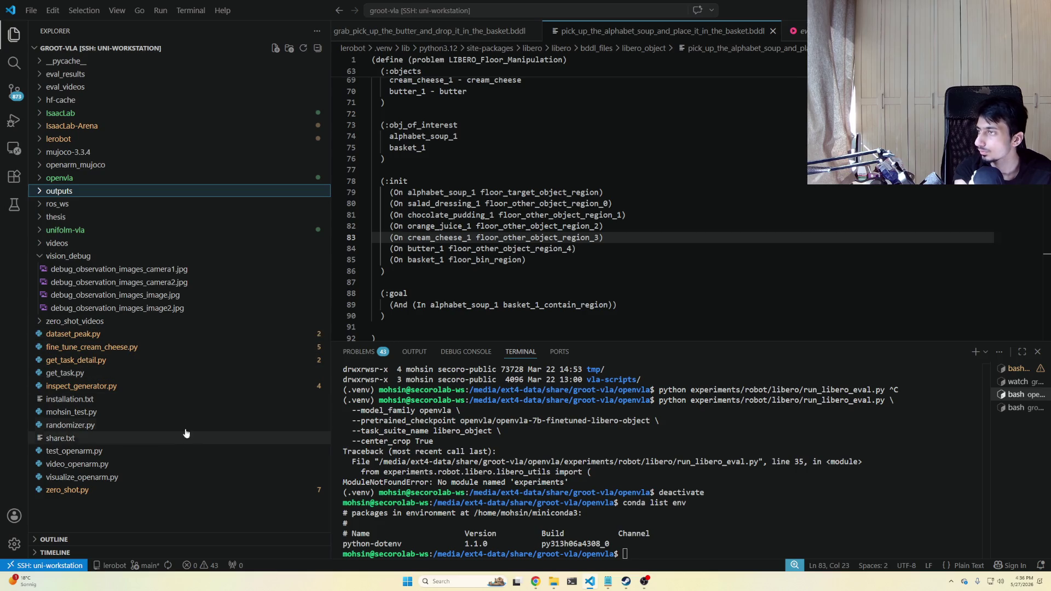
pyautogui.click(91, 178)
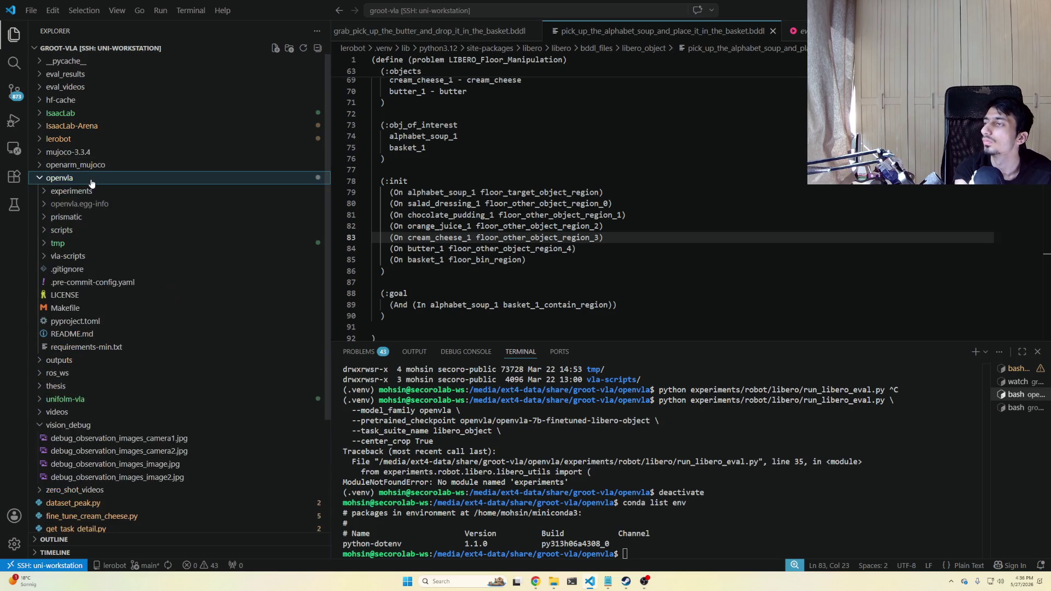
pyautogui.click(78, 244)
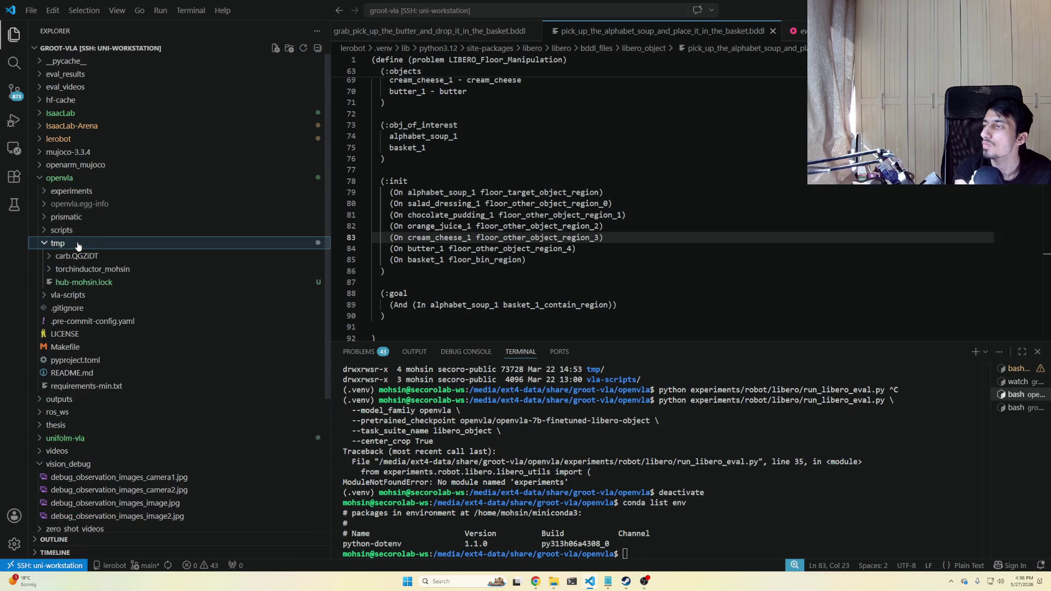
pyautogui.click(79, 244)
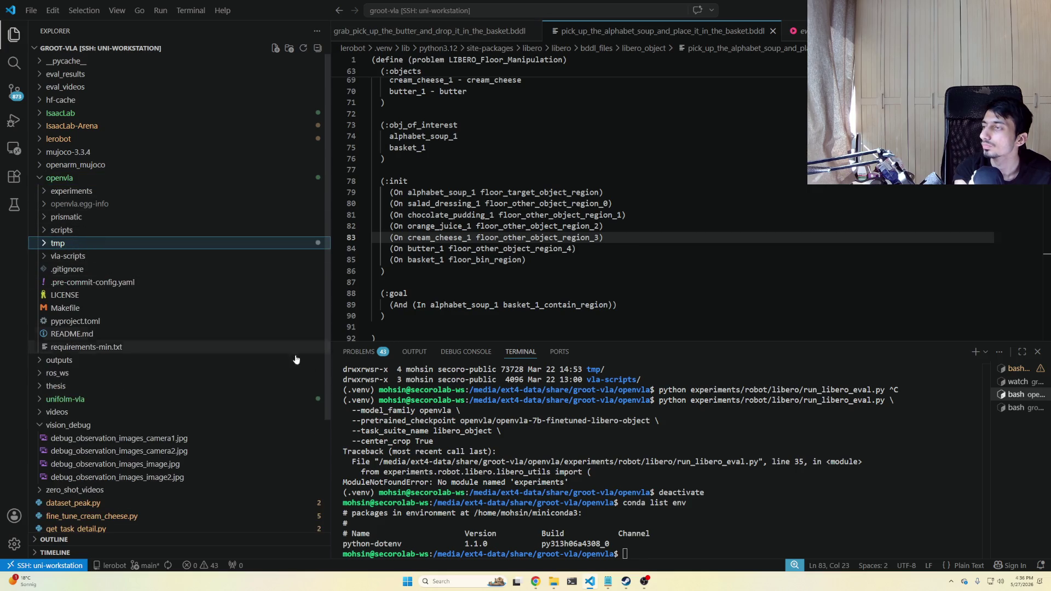
# Move up to groot-vla and cd into IsaacLab-Arena/ using tab completion.
pyautogui.click(707, 498)
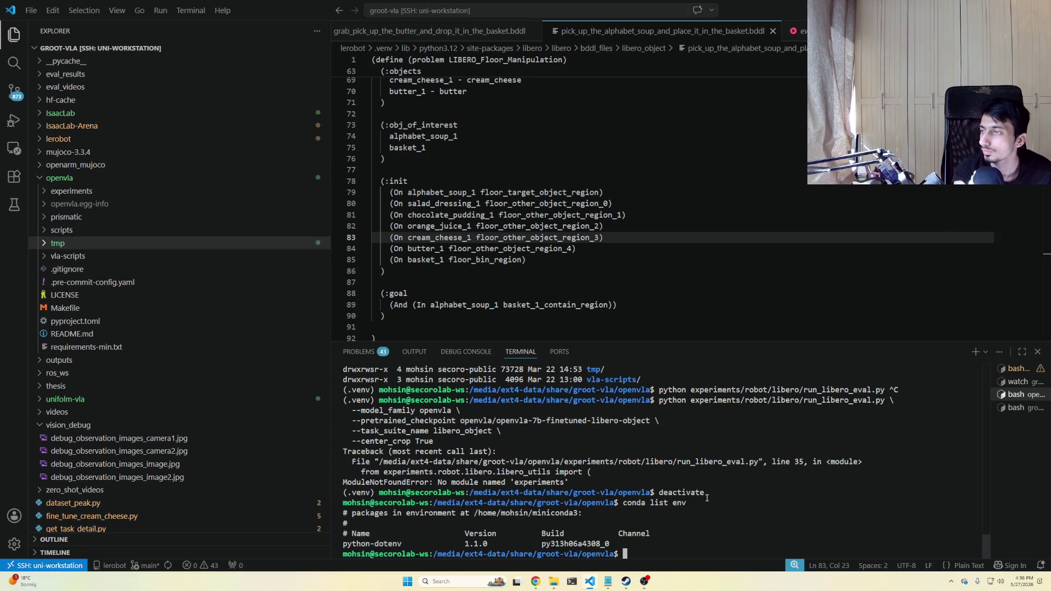
pyautogui.write('source .ve')
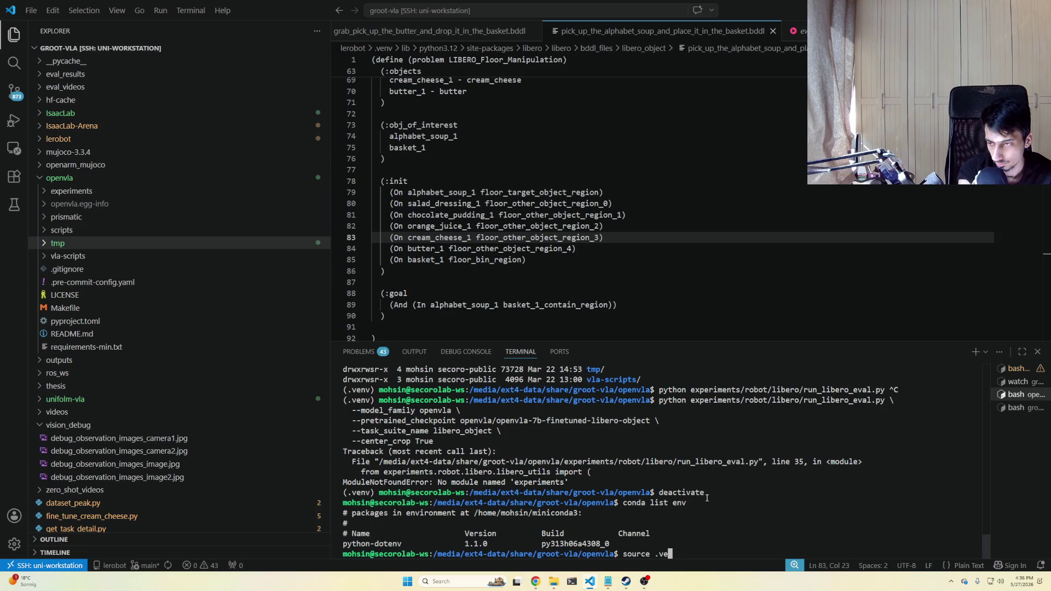
pyautogui.press('BackSpace')
pyautogui.press('BackSpace')
pyautogui.press('BackSpace')
pyautogui.press('BackSpace')
pyautogui.press('BackSpace')
pyautogui.press('BackSpace')
pyautogui.write('cd')
pyautogui.press('Return')
pyautogui.write('cd is')
pyautogui.press('BackSpace')
pyautogui.press('BackSpace')
pyautogui.write('I')
pyautogui.press('Tab')
pyautogui.write('-A')
pyautogui.press('Tab')
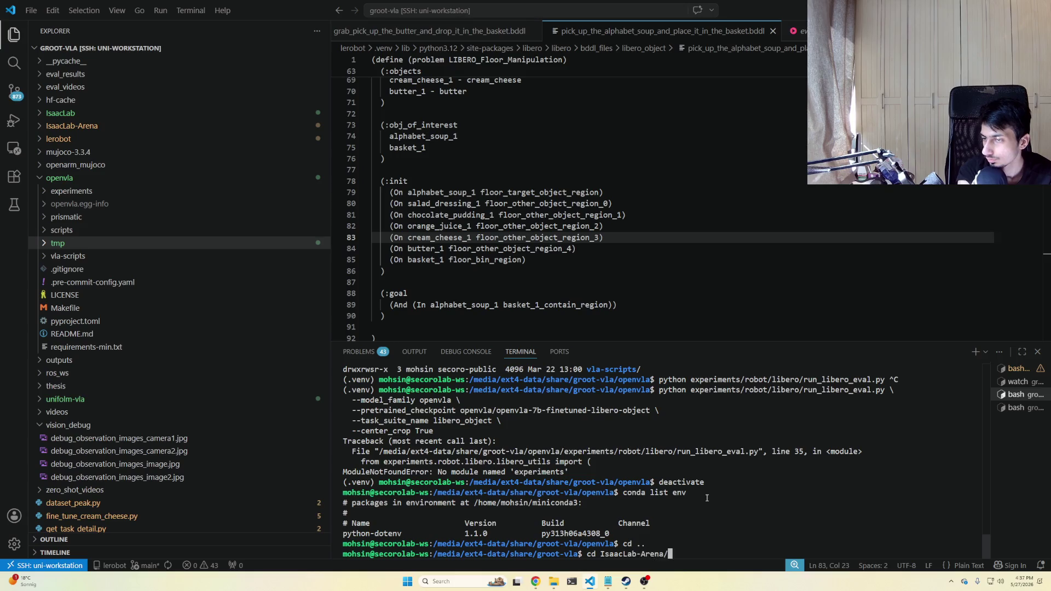
pyautogui.press('Return')
pyautogui.write('ls')
# Show IsaacLab-Arena's plain and detailed file listings, then cd back to groot-vla.
pyautogui.press('Return')
pyautogui.write('ll')
pyautogui.press('Return')
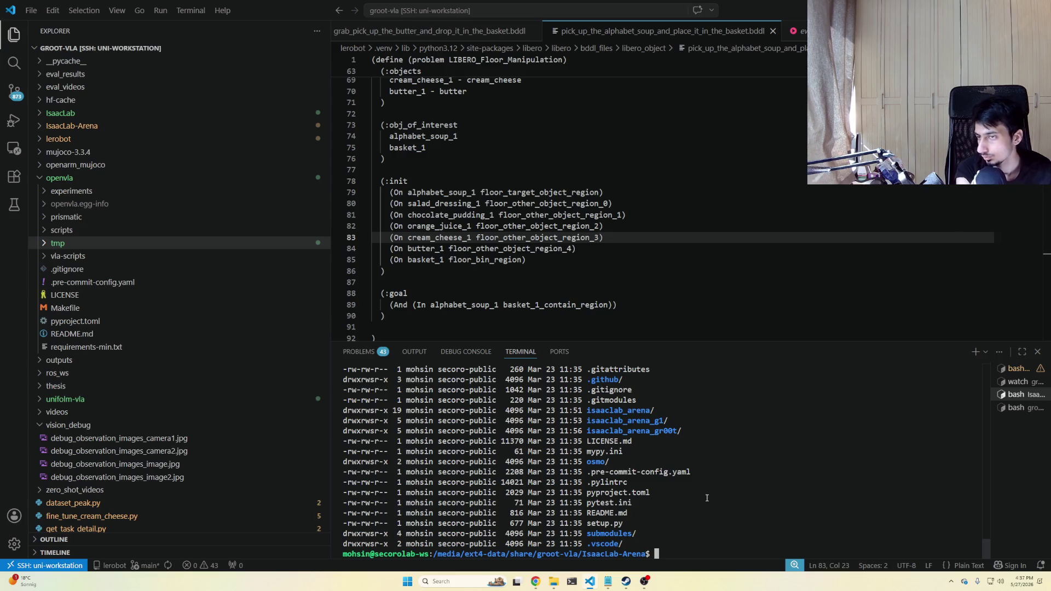
pyautogui.scroll(3, 770, 447)
pyautogui.scroll(2, 770, 447)
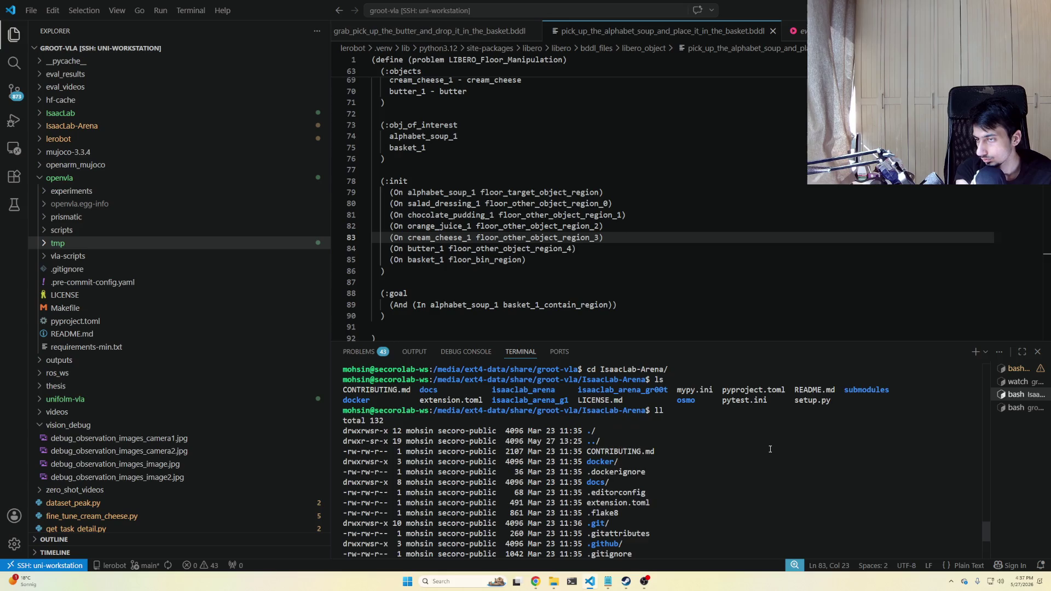
pyautogui.scroll(-5, 759, 445)
pyautogui.write('cd ..')
pyautogui.press('Return')
pyautogui.write('cd o')
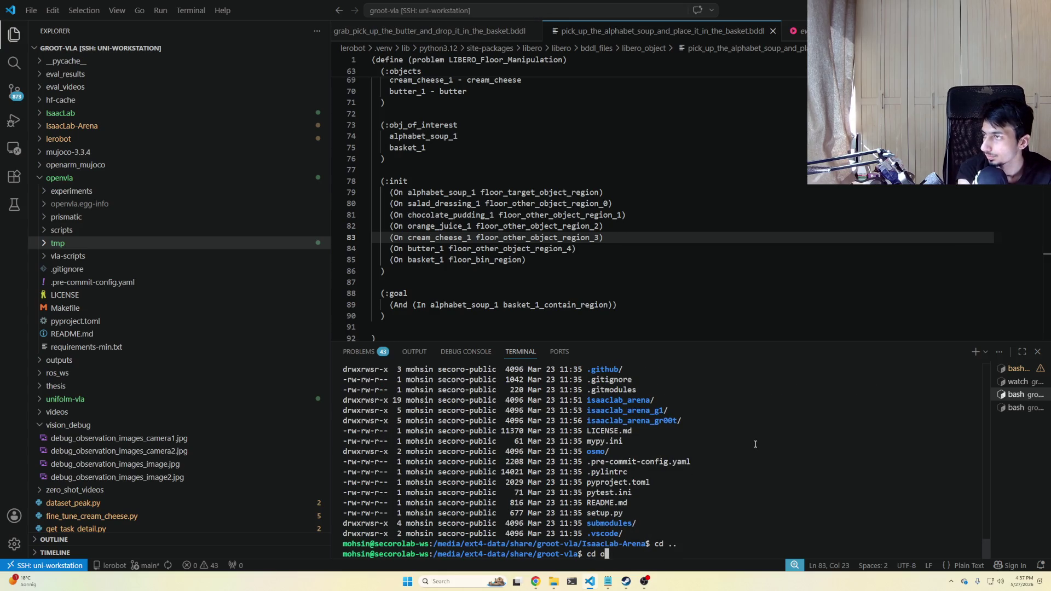
pyautogui.write('pen')
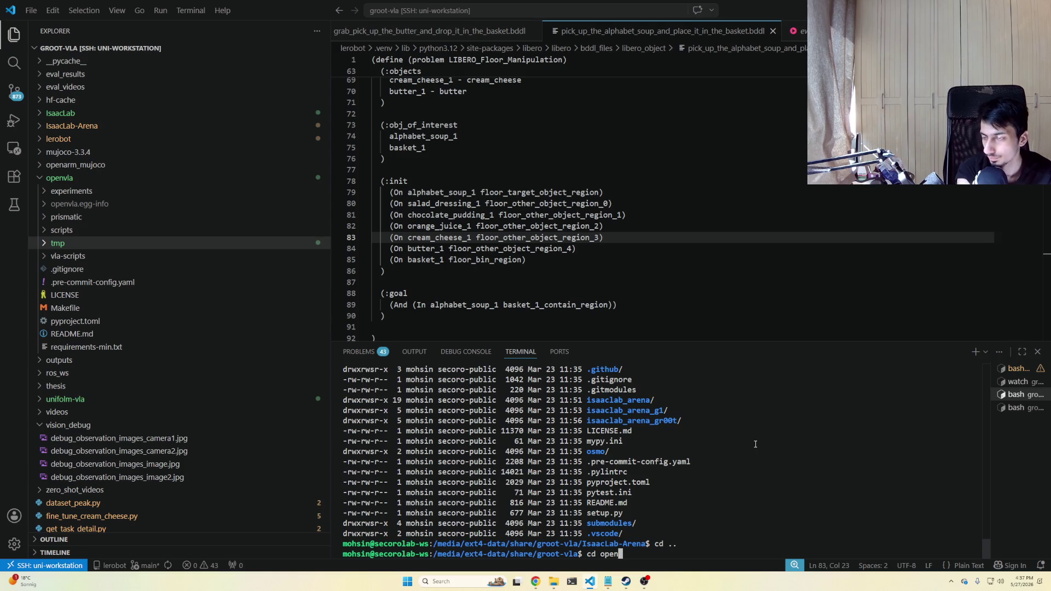
pyautogui.scroll(4, 755, 444)
pyautogui.scroll(3, 734, 470)
pyautogui.scroll(-5, 734, 471)
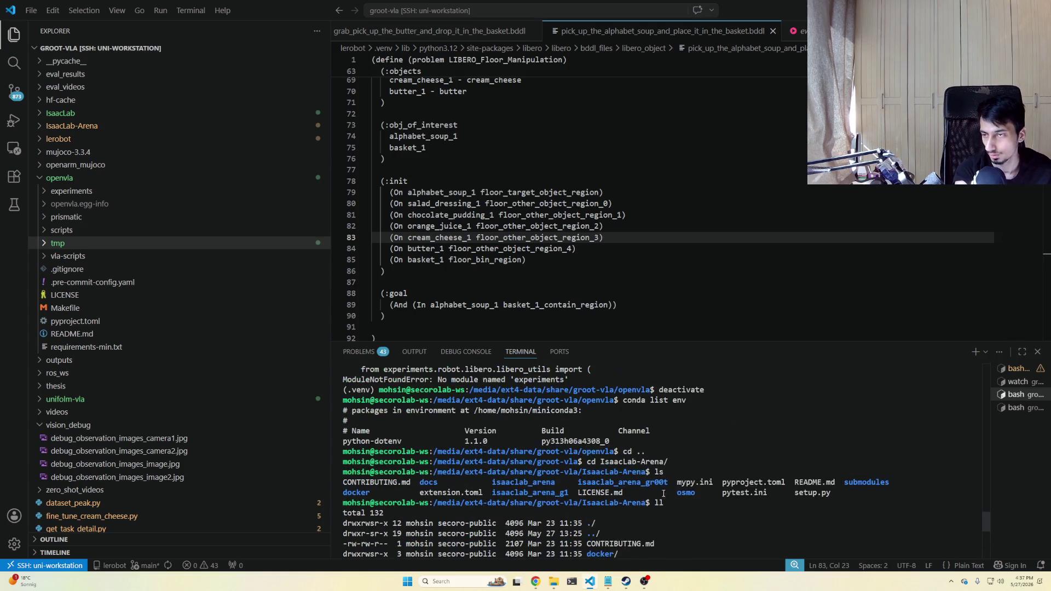
pyautogui.scroll(1, 657, 493)
pyautogui.scroll(1, 624, 505)
pyautogui.scroll(-1, 610, 513)
pyautogui.scroll(1, 611, 513)
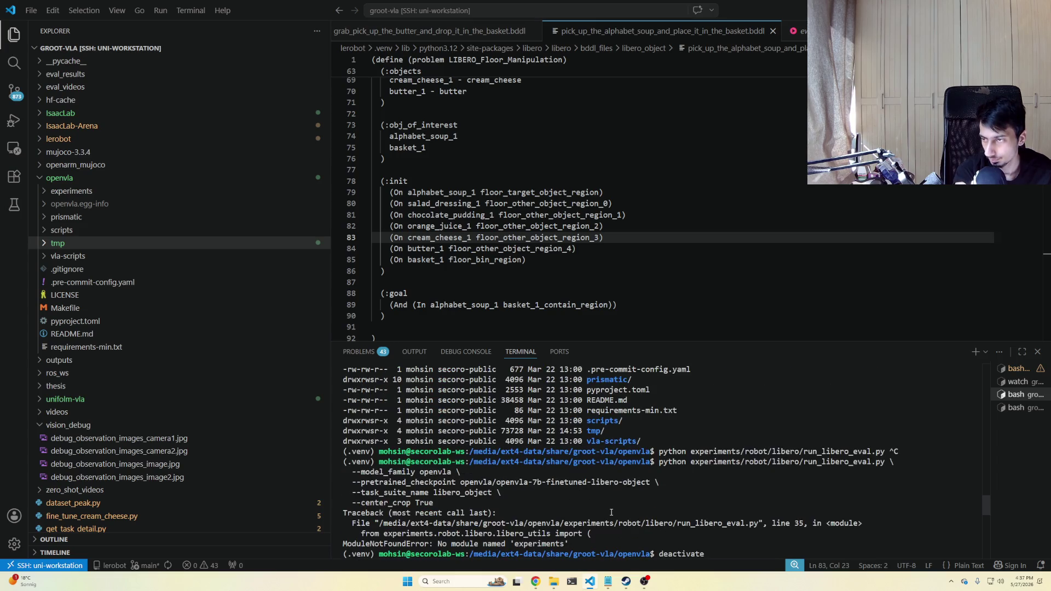
pyautogui.scroll(-3, 610, 514)
pyautogui.scroll(2, 661, 504)
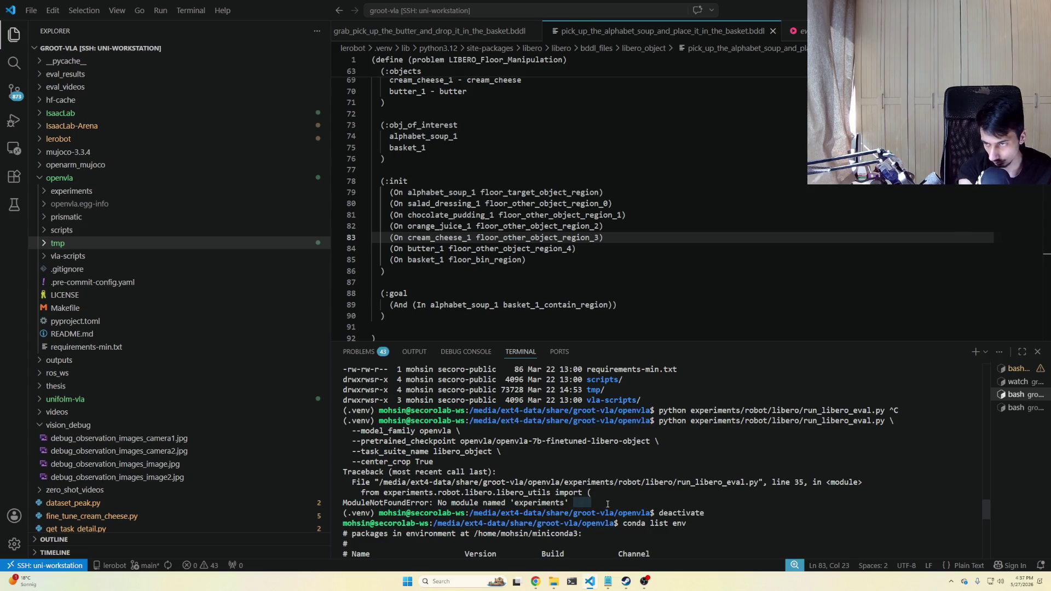
# Copy the earlier lerobot-eval command lines and paste the groot-vla path into a cd command.
pyautogui.moveTo(608, 504); pyautogui.dragTo(444, 498)
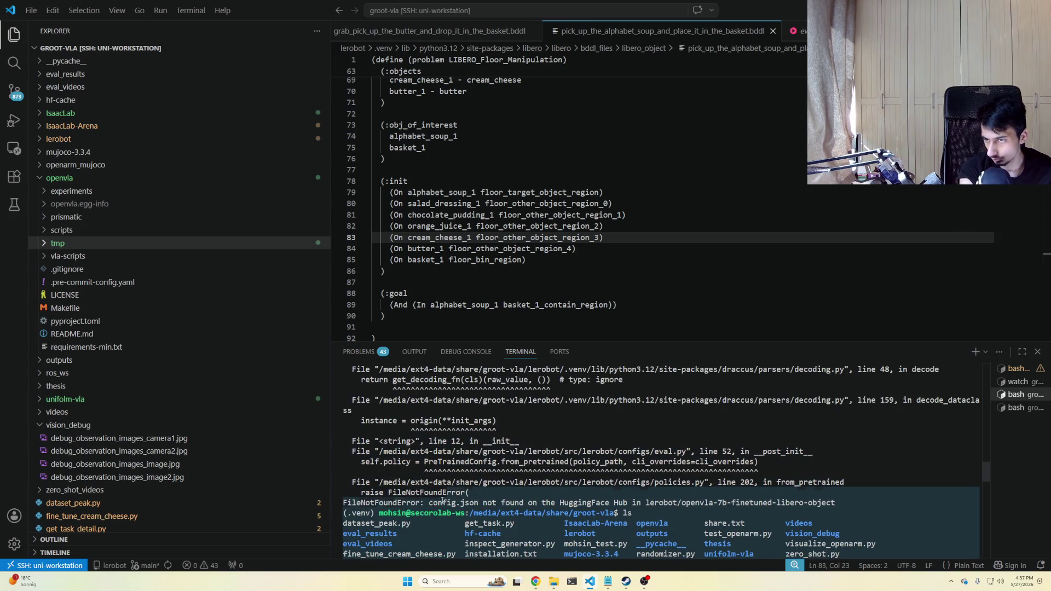
pyautogui.moveTo(443, 497); pyautogui.dragTo(375, 421)
pyautogui.scroll(5, 375, 421)
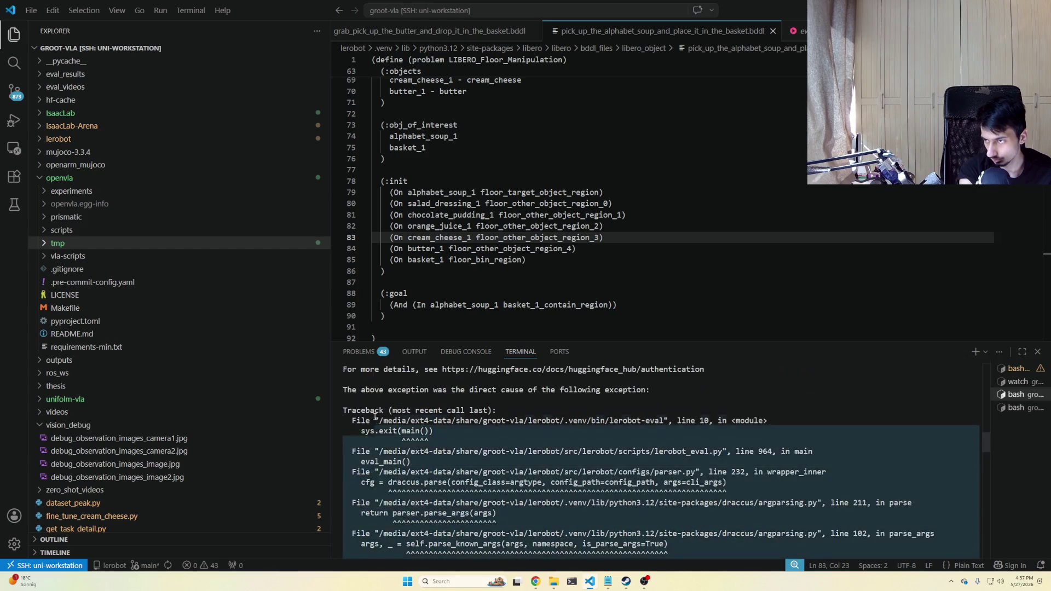
pyautogui.scroll(4, 375, 421)
pyautogui.scroll(1, 345, 426)
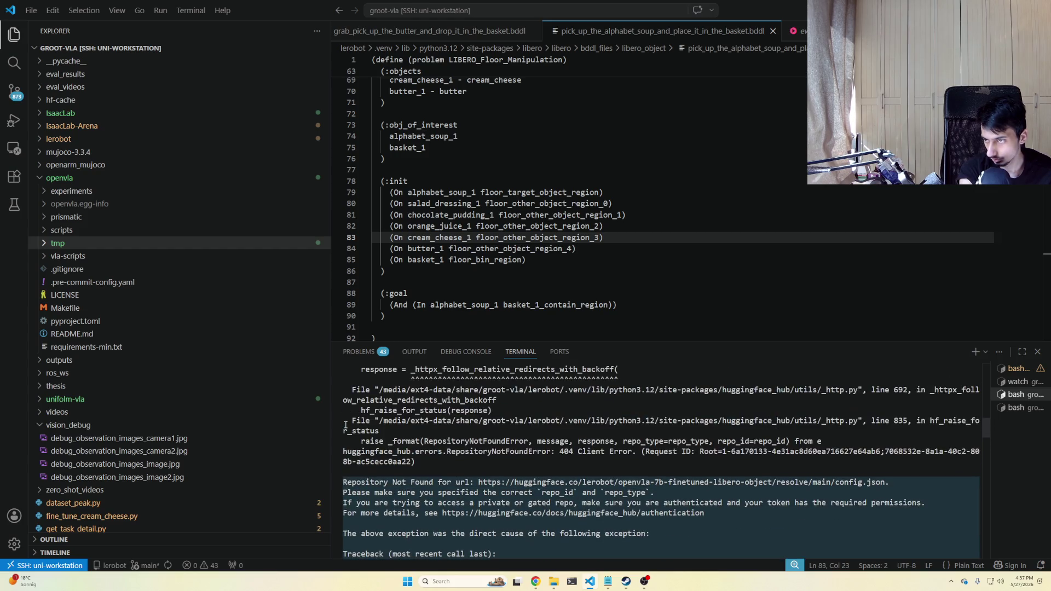
pyautogui.scroll(2, 346, 426)
pyautogui.scroll(1, 347, 428)
pyautogui.scroll(1, 350, 434)
pyautogui.scroll(2, 353, 438)
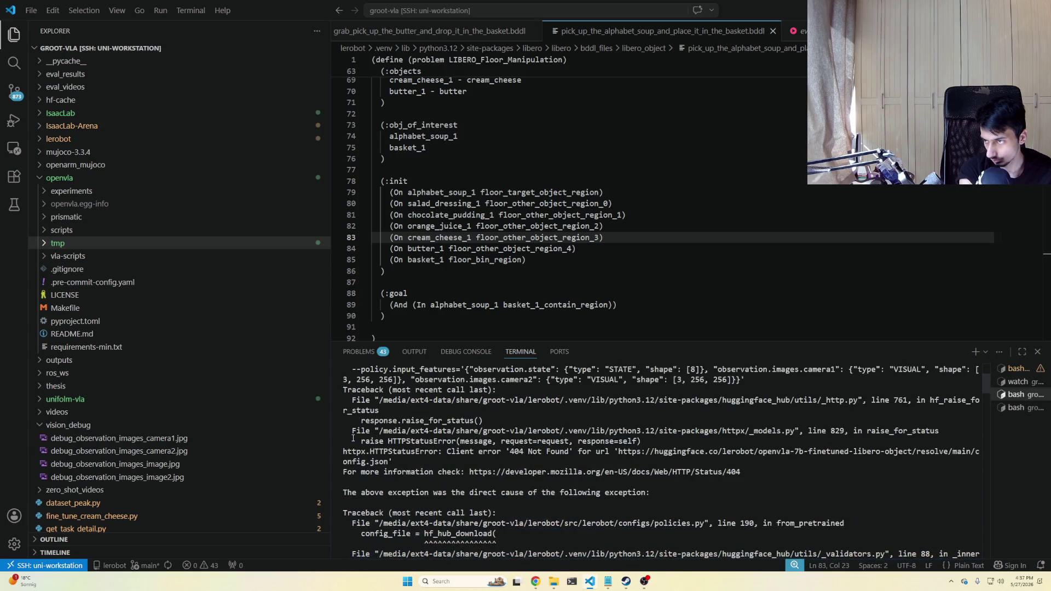
pyautogui.scroll(3, 353, 438)
pyautogui.moveTo(354, 438); pyautogui.dragTo(393, 427)
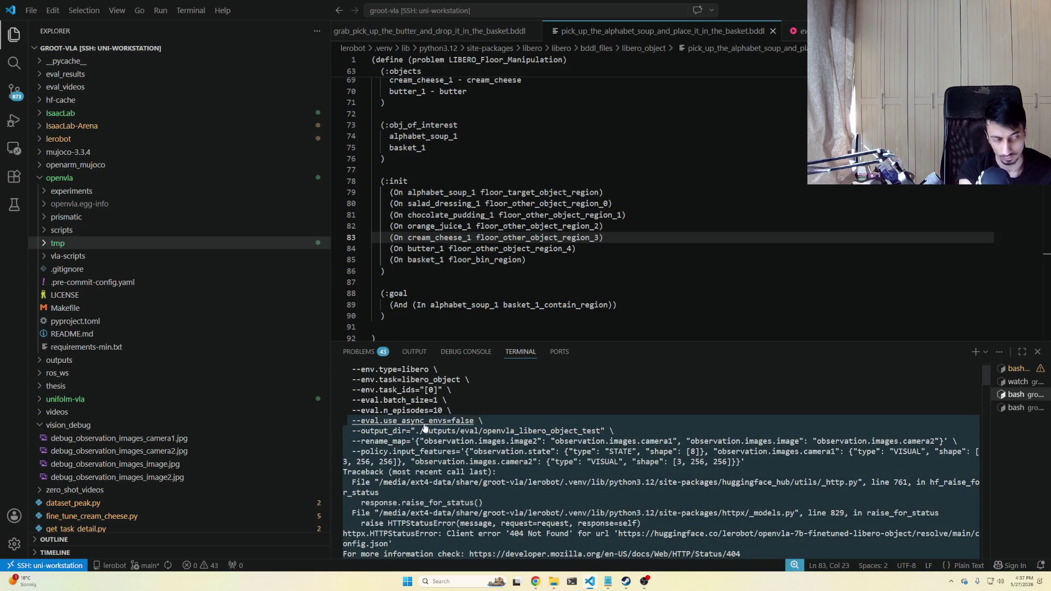
pyautogui.hotkey('alt', 'Tab')
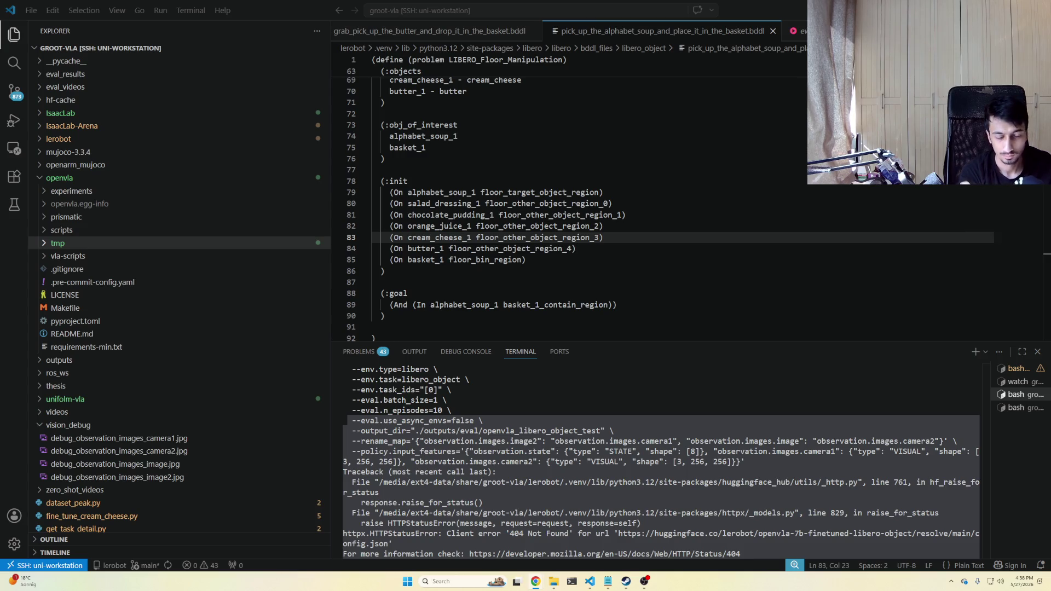
pyautogui.write('cd /media/ext4-data/share/groot-vla')
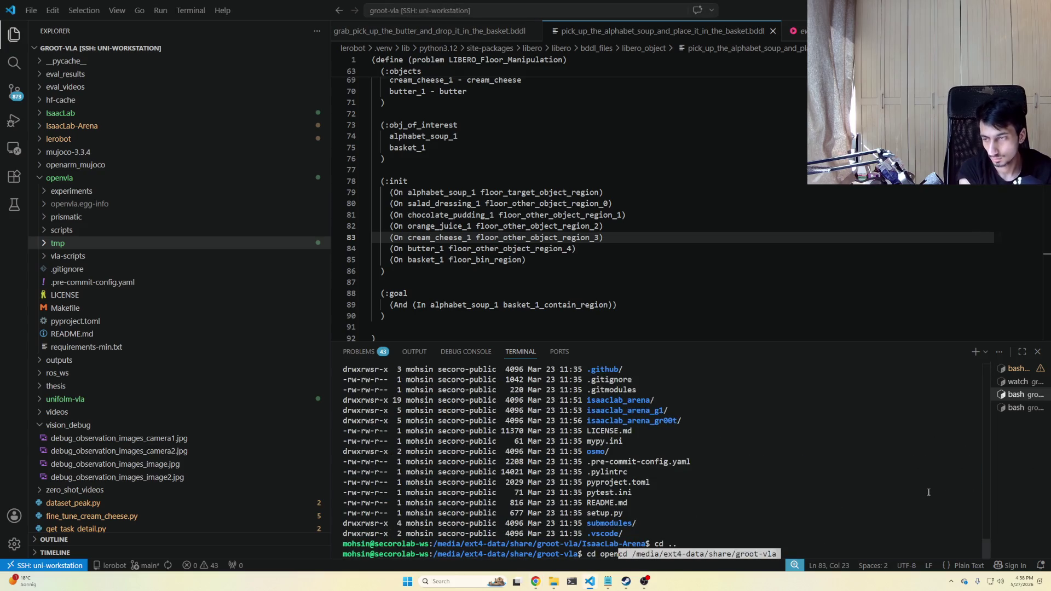
# Enter lerobot/, activate its .venv environment, and return to the groot-vla folder.
pyautogui.press('Return')
pyautogui.write('cd lerobot/')
pyautogui.press('Tab')
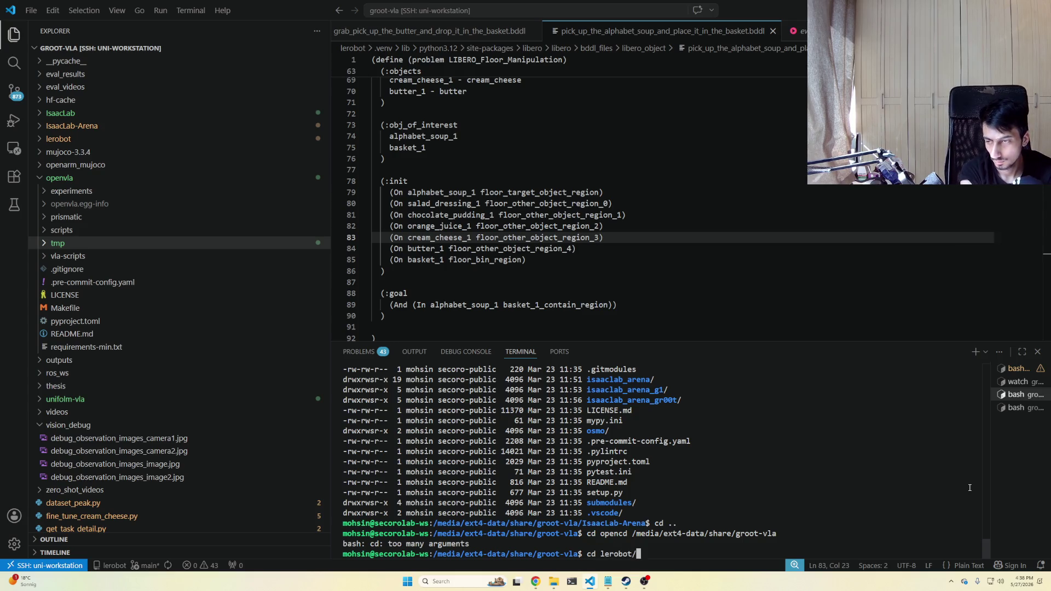
pyautogui.press('Return')
pyautogui.write('source .venv/bin/ac')
pyautogui.press('Return')
pyautogui.press('Up')
pyautogui.write('tivate')
pyautogui.press('Return')
pyautogui.write('cd ..')
pyautogui.press('Return')
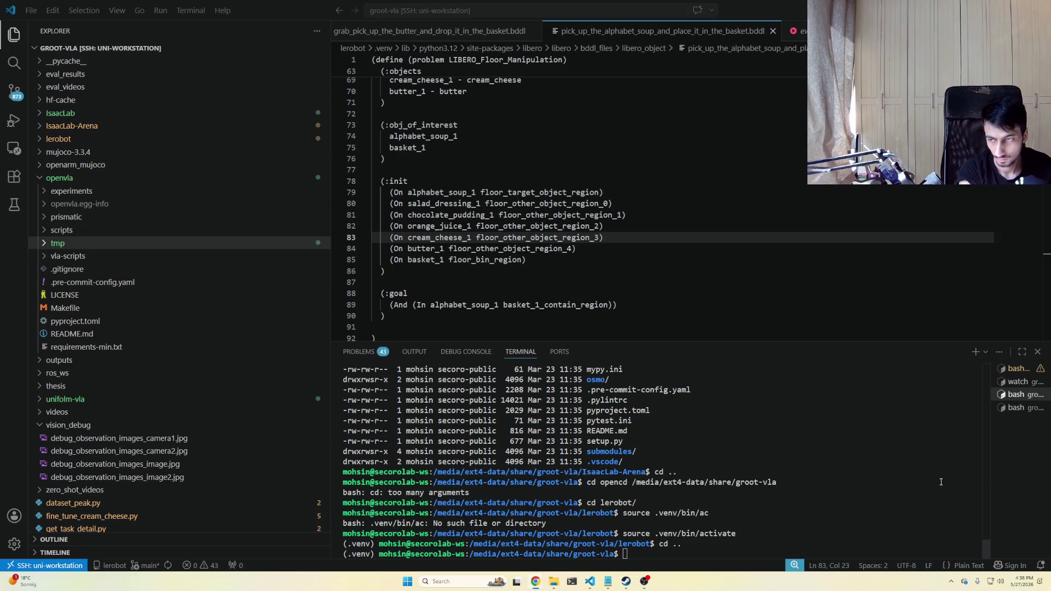
# Run the pasted OpenVLA lerobot-eval command, which fails on both --policy.path and --policy.type.
pyautogui.write('CUDA_VISIBLE_DEVICES=1 lerobot-eval \\   --policy.type=openvla \\   --policy.path="openvla/openvla-7b-finetuned-libero-object" \\   --env.type=libero \\   --env.task=libero_object \\   --env.task_ids="[0]" \\   --eval.batch_size=1 \\   --eval.n_episodes=10 \\   --eval.use_async_envs=false \\   --output_dir="./outputs/eval/openvla_libero_object_test" \\   --rename_map=\'{"observation.images.image2": "observation.images.camera1", "observation.images.image": "observation.images.camera2"}\' \\   --policy.input_features=\'{"observation.state": {"type": "STATE", "shape": [8]}, "observation.images.camera1": {"type": "VISUAL", "shape": [3, 256, 256]}, "observation.images.camera2": {"type": "VISUAL", "shape": [3, 256, 256]}}\'')
pyautogui.press('Return')
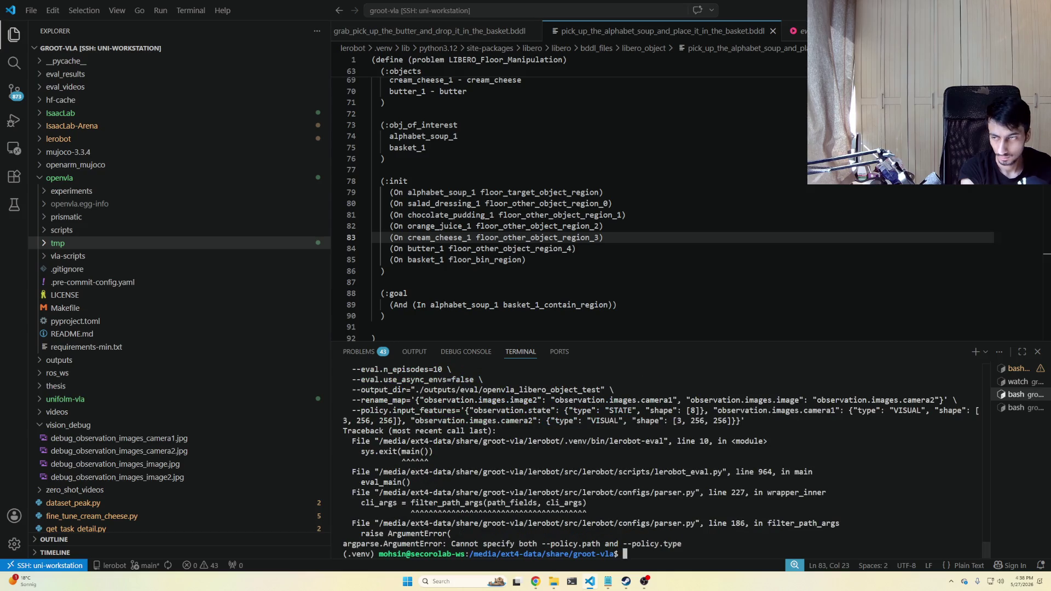
pyautogui.moveTo(624, 555)
pyautogui.mouseDown()
pyautogui.moveTo(519, 465)
pyautogui.moveTo(344, 462)
pyautogui.mouseUp()
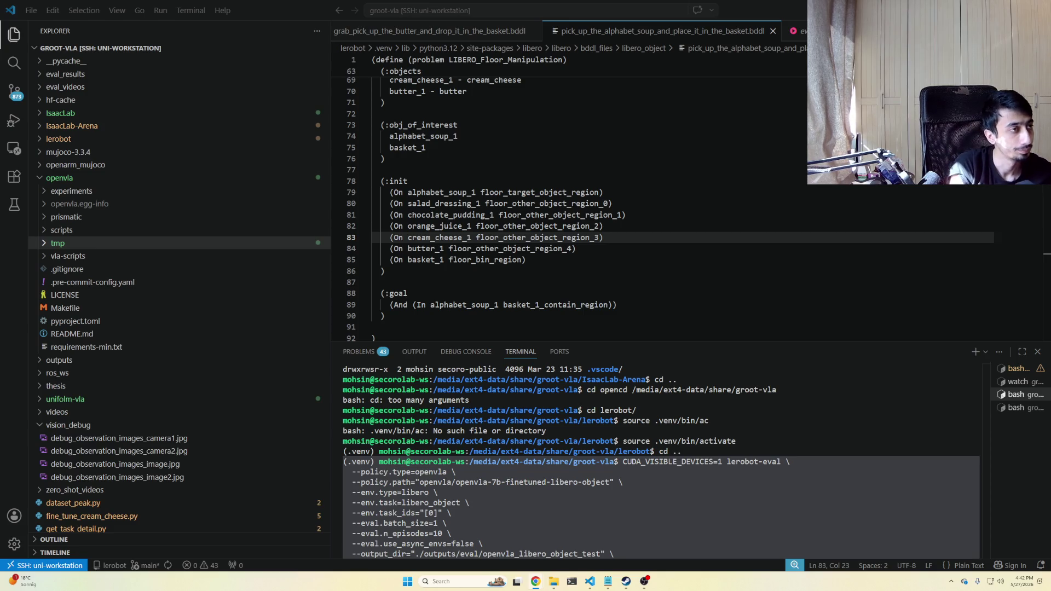
# In Notion's VLA Documentation page, write 'We tested' with bullets for Nvidia Groot and Uniform VLA.
pyautogui.hotkey('alt', 'Tab')
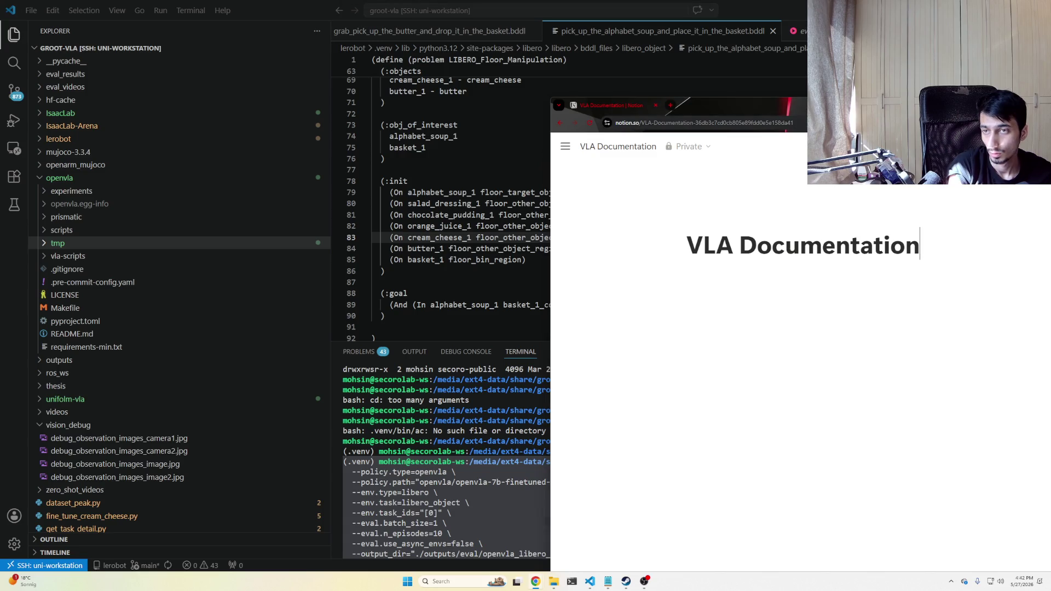
pyautogui.press('super+Up')
pyautogui.click(641, 202)
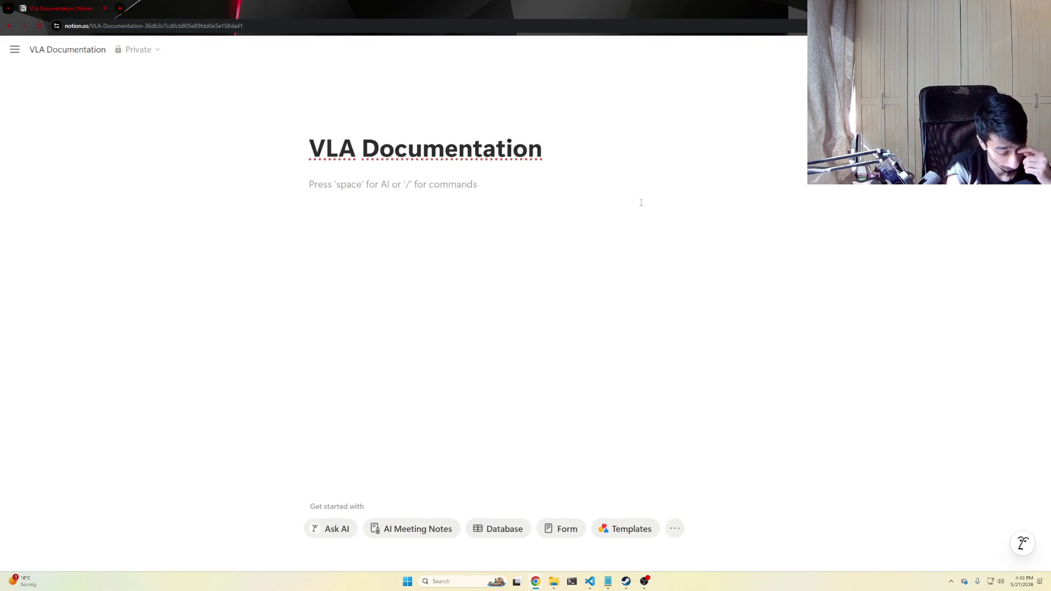
pyautogui.write('We tested')
pyautogui.press('Return')
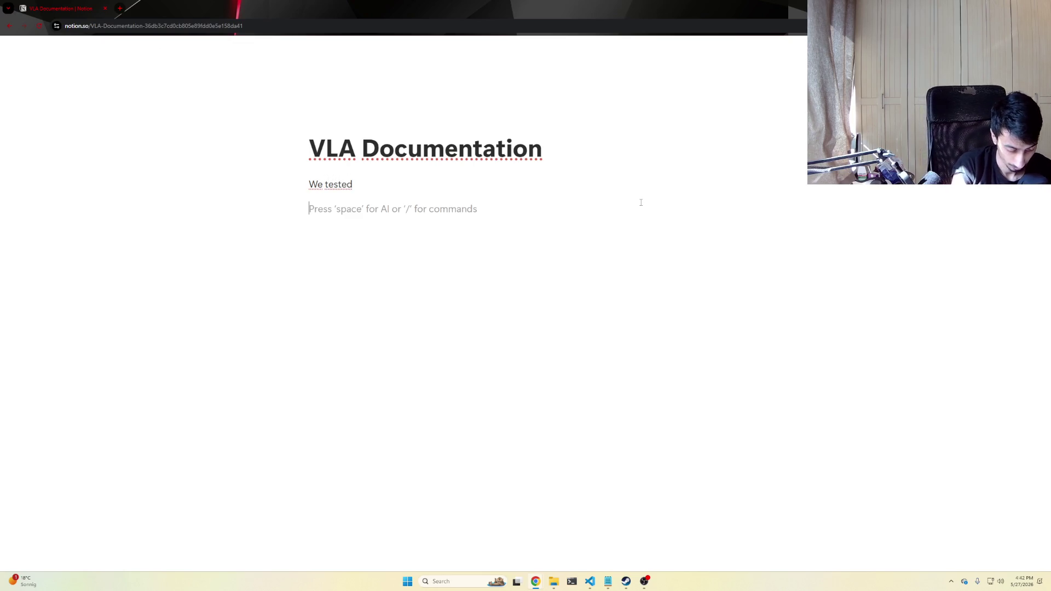
pyautogui.write('Nvidia Groot N1.5, N1.6')
pyautogui.press('Return')
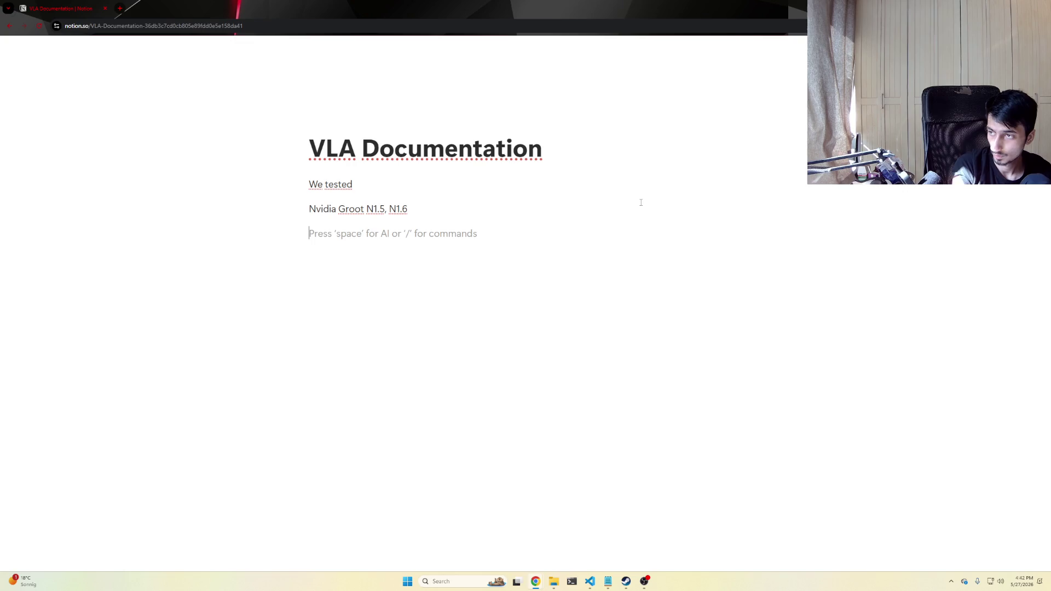
pyautogui.press('Up')
pyautogui.write('-')
pyautogui.press('Down')
pyautogui.write('- Uniform VLA')
pyautogui.press('Return')
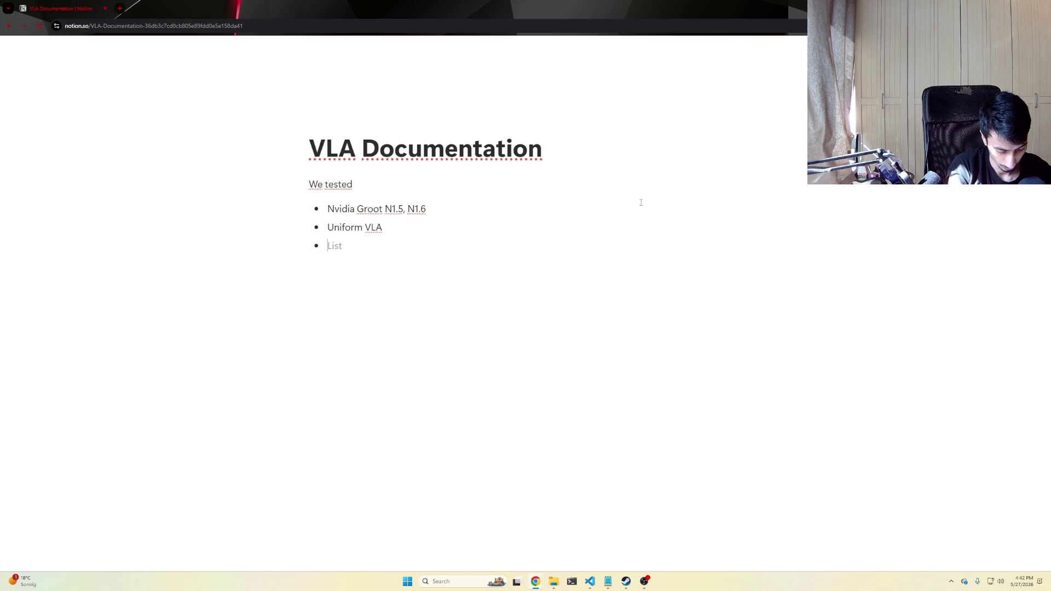
pyautogui.write('Nvidia Groot N1.6')
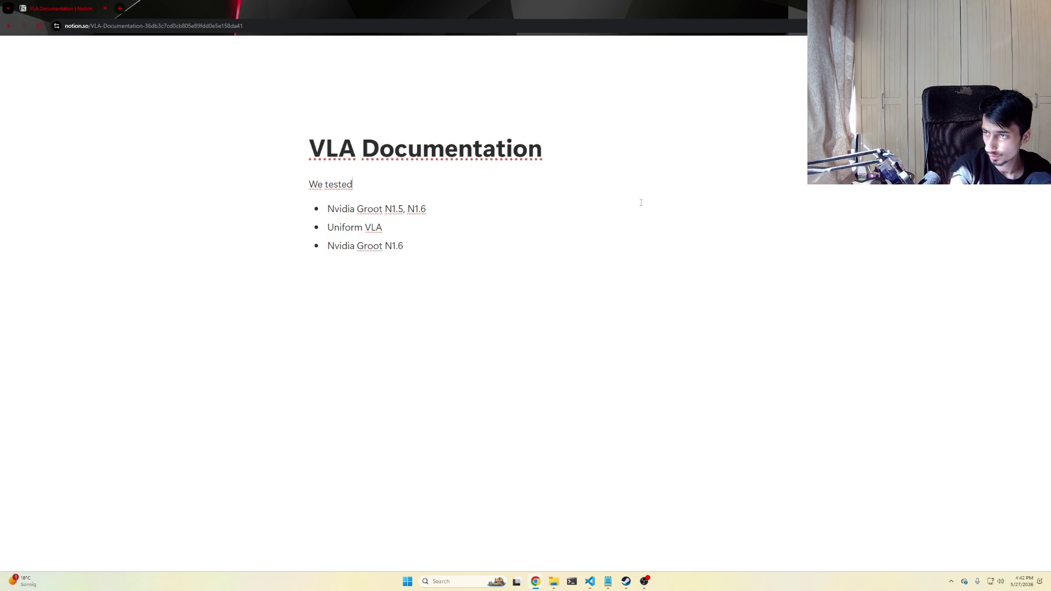
# Remove the duplicate N1.6, then add bullets for Nvidia Groot N1.6, OpenVLA and SmolVLA (Currently).
pyautogui.hotkey('shift', 'End')
pyautogui.press('BackSpace')
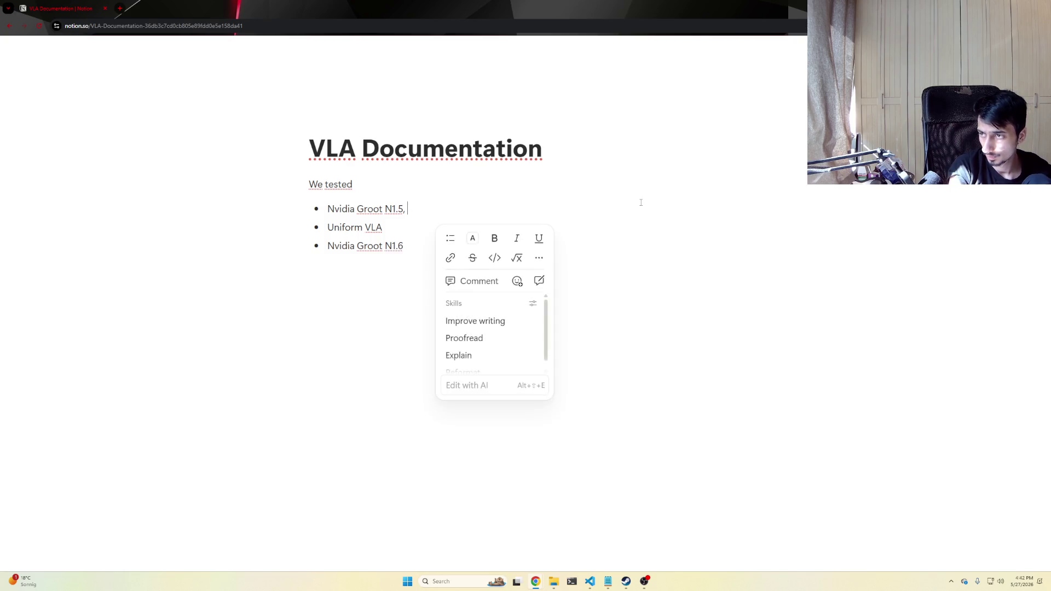
pyautogui.press('BackSpace')
pyautogui.press('BackSpace')
pyautogui.press('Down')
pyautogui.press('Down')
pyautogui.press('Return')
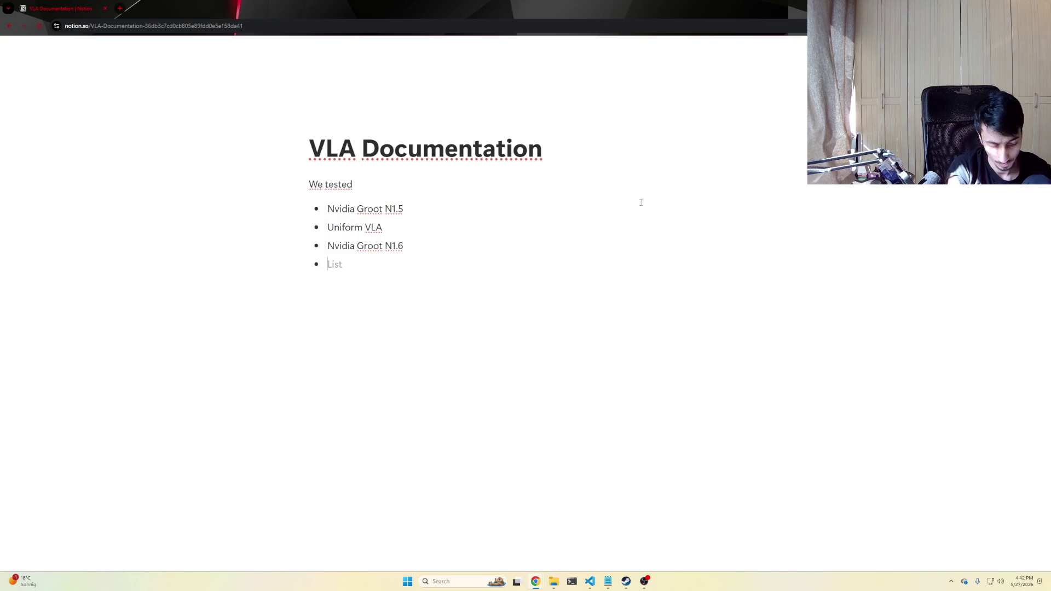
pyautogui.write('OpenVLA')
pyautogui.press('Return')
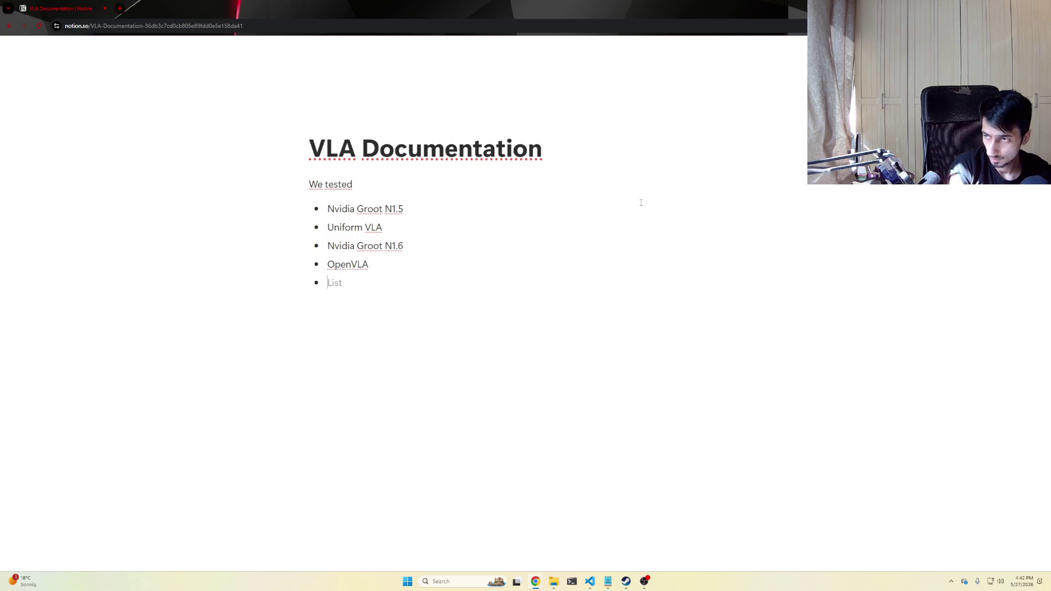
pyautogui.write('SmolVLA')
pyautogui.press('Return')
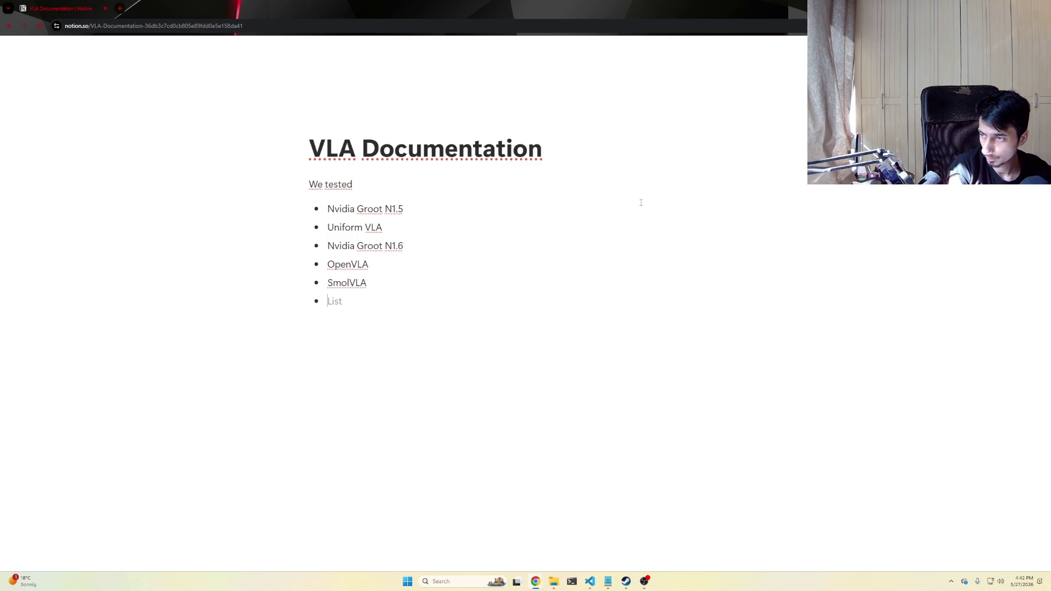
pyautogui.press('BackSpace')
pyautogui.write('(Cuu')
pyautogui.press('BackSpace')
pyautogui.write('rrently')
pyautogui.press('BackSpace')
pyautogui.press('BackSpace')
pyautogui.write('ly)')
# Add a '## SmolVLA' heading below the list and start its paragraph with 'With only'.
pyautogui.press('Return')
pyautogui.press('Return')
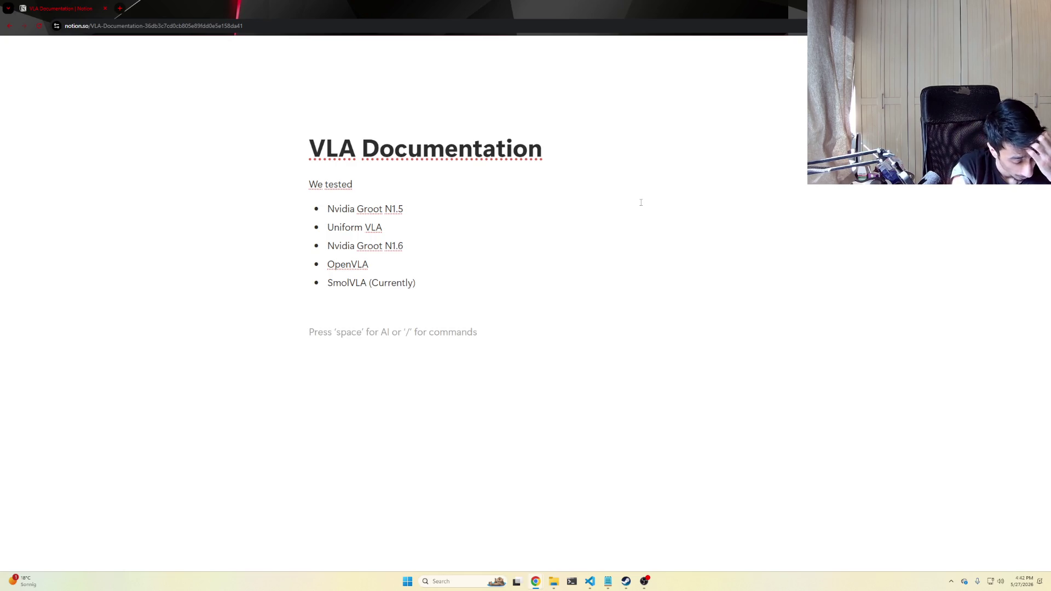
pyautogui.write('## SmolVLA')
pyautogui.press('Return')
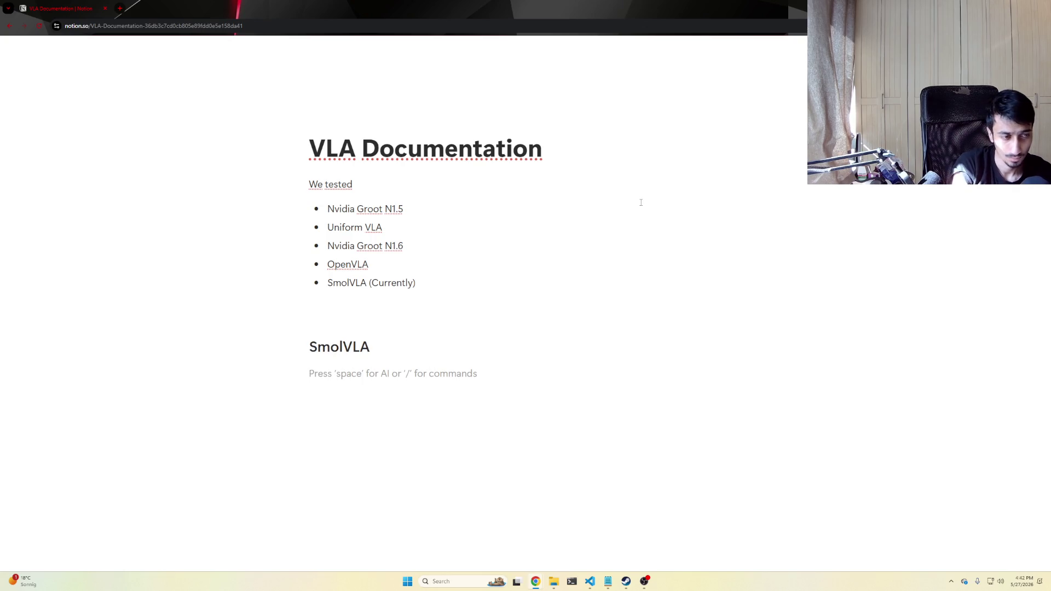
pyautogui.write('With only')
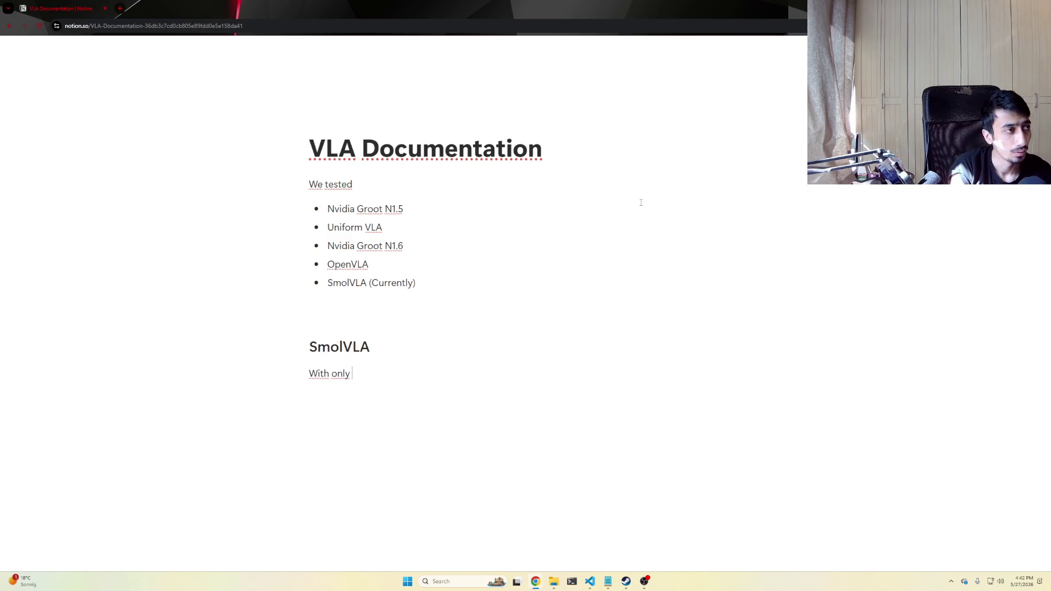
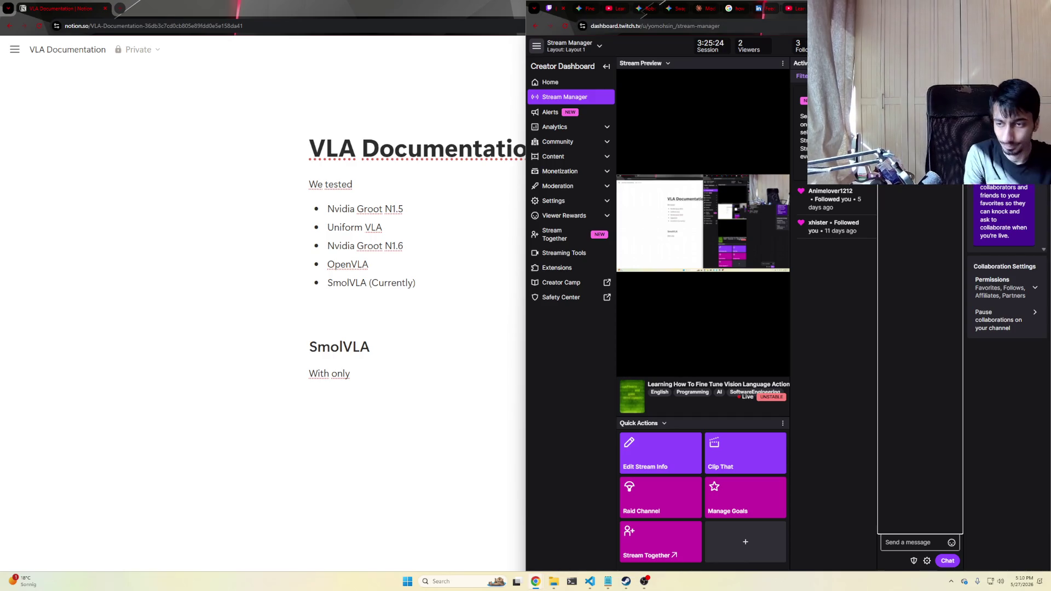
# Switch away from the Twitch dashboard so the VLA Documentation page fills the screen, then reveal the desktop.
pyautogui.hotkey('alt', 'Tab')
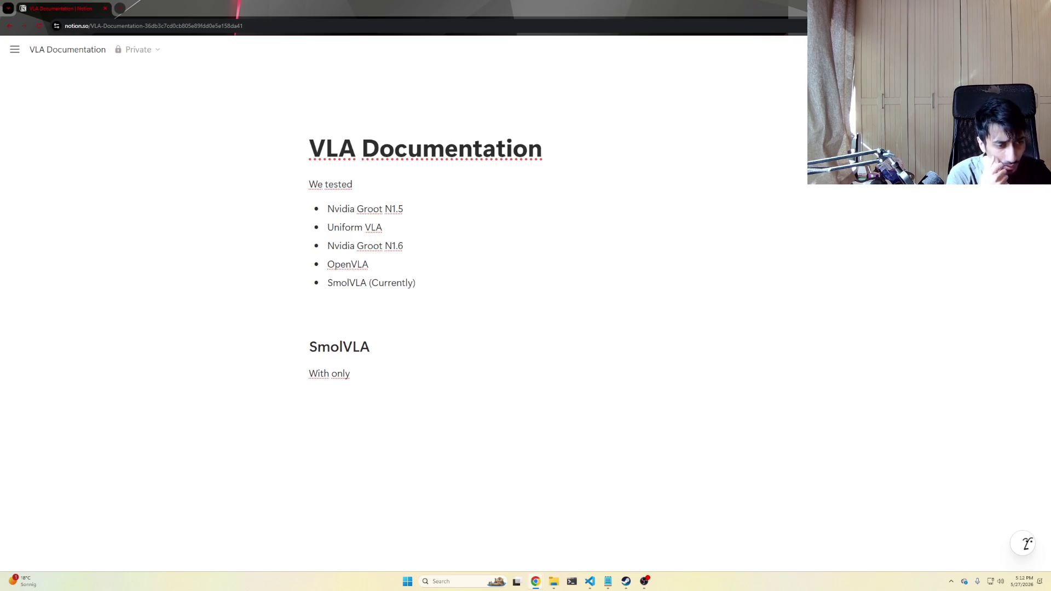
pyautogui.press('super+d')
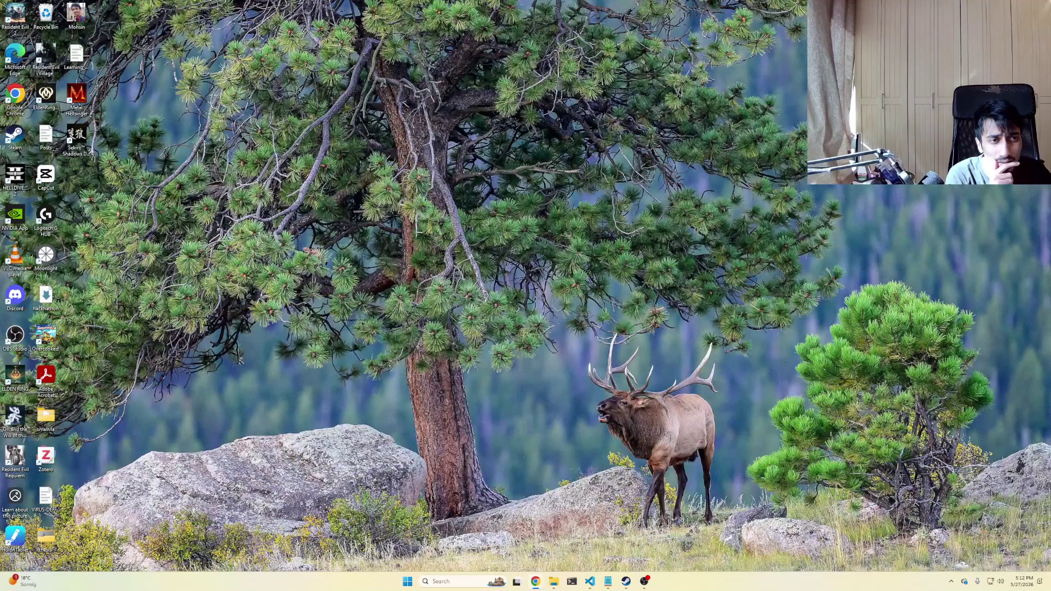
pyautogui.press('super+d')
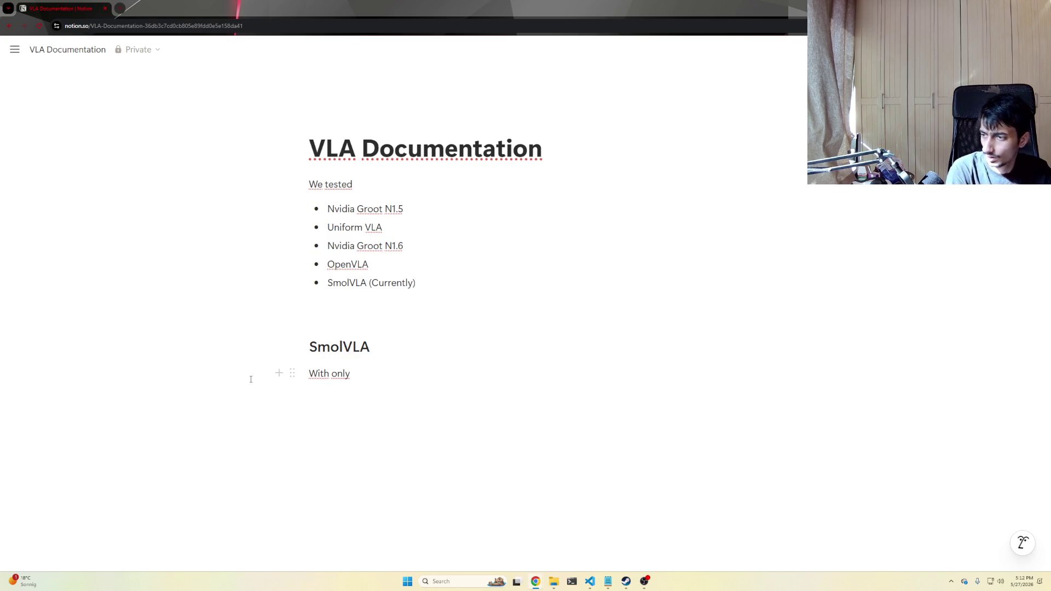
pyautogui.click(382, 310)
# Add a 'Comparitive Analysis' line below the model list and insert a table with 'Model' in its first header cell.
pyautogui.press('Return')
pyautogui.write('Comparitive Analysis')
pyautogui.press('Return')
pyautogui.write('/')
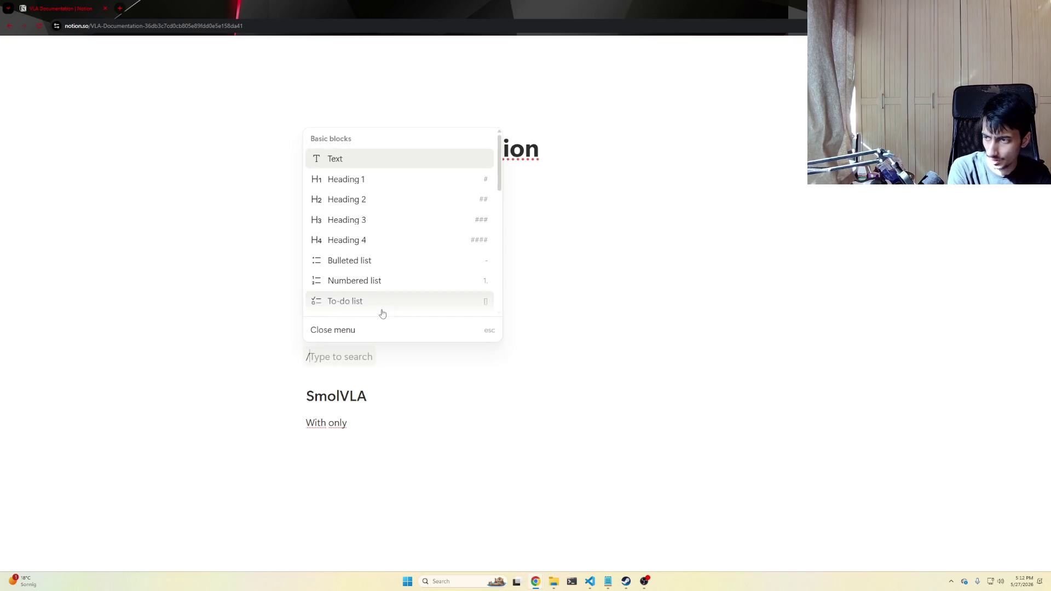
pyautogui.write('tabl')
pyautogui.press('Return')
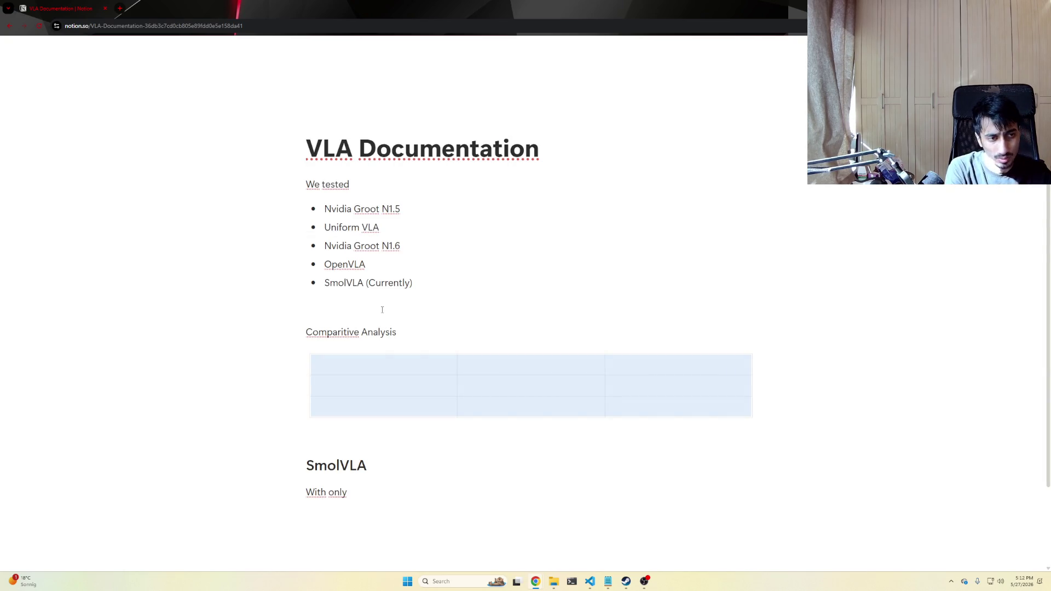
pyautogui.click(349, 358)
pyautogui.write('Model')
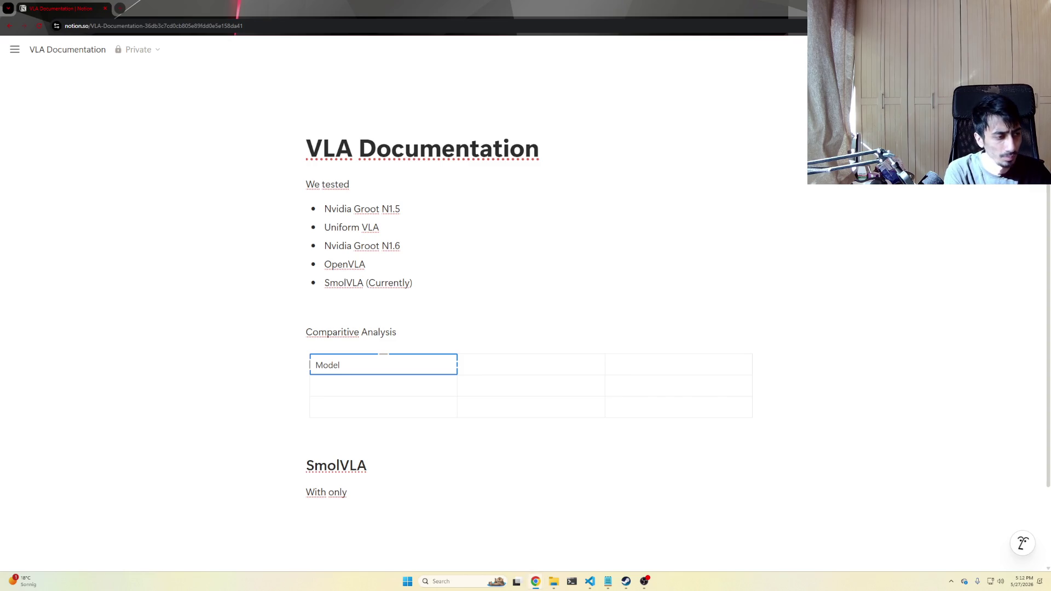
pyautogui.click(509, 370)
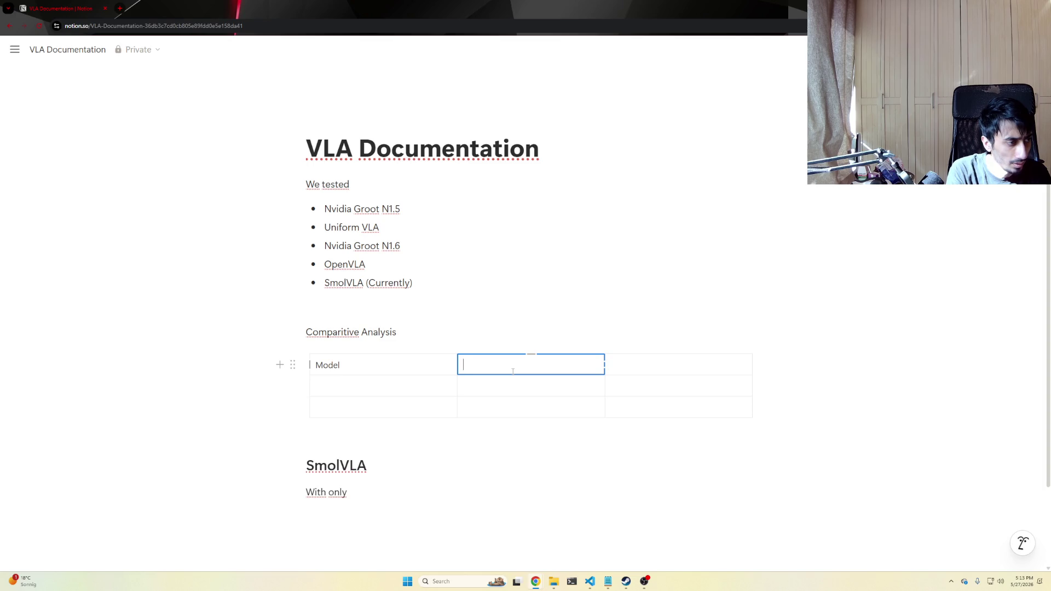
pyautogui.moveTo(311, 365)
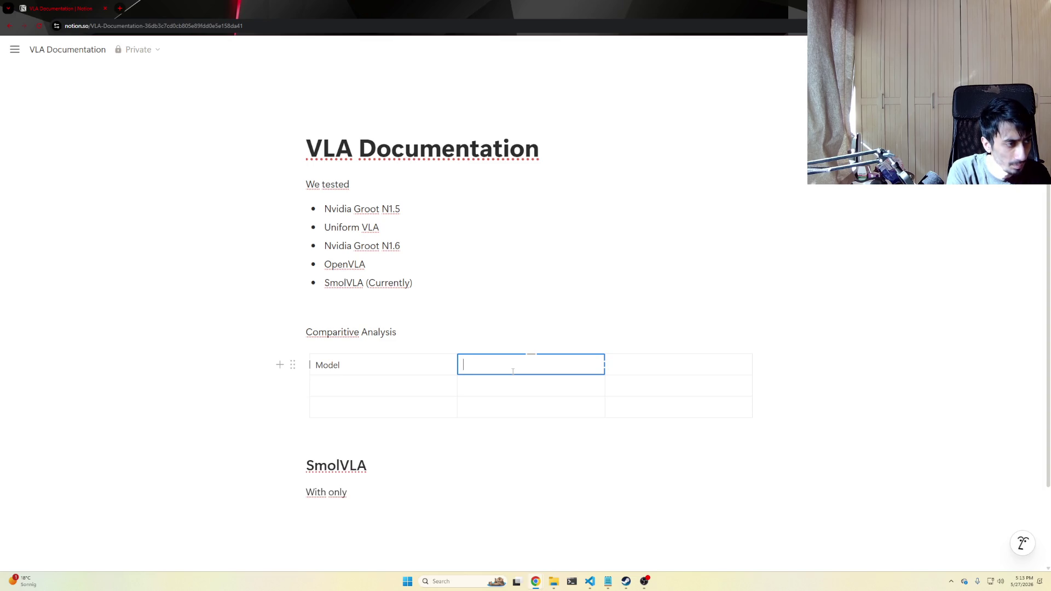
# Fill the remaining header cells with VRAM and Simulation, exploring the table's cell and column actions.
pyautogui.press('Tab')
pyautogui.write('Simulation')
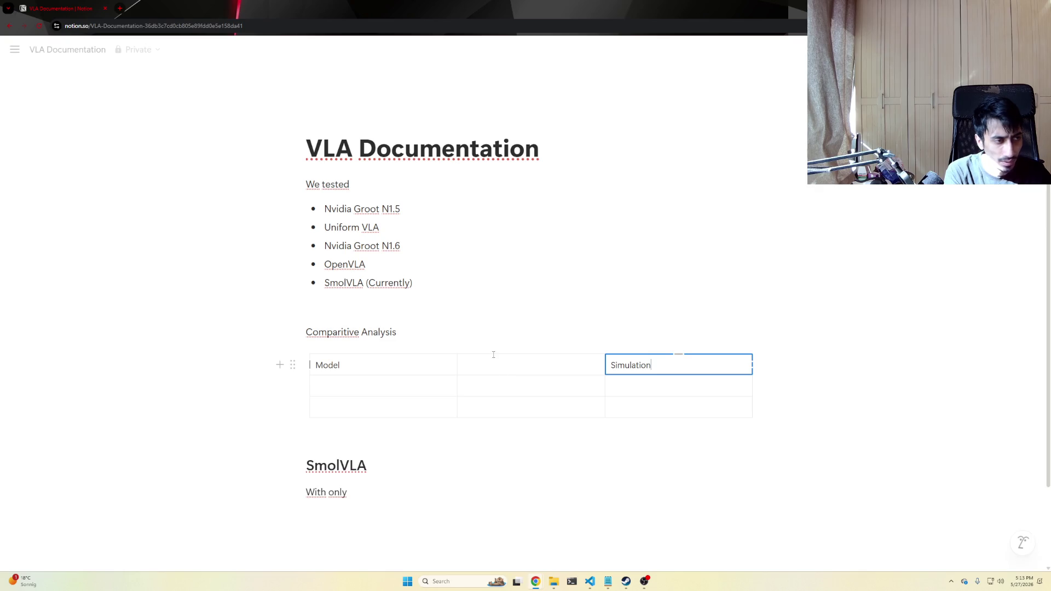
pyautogui.click(370, 364)
pyautogui.click(361, 384)
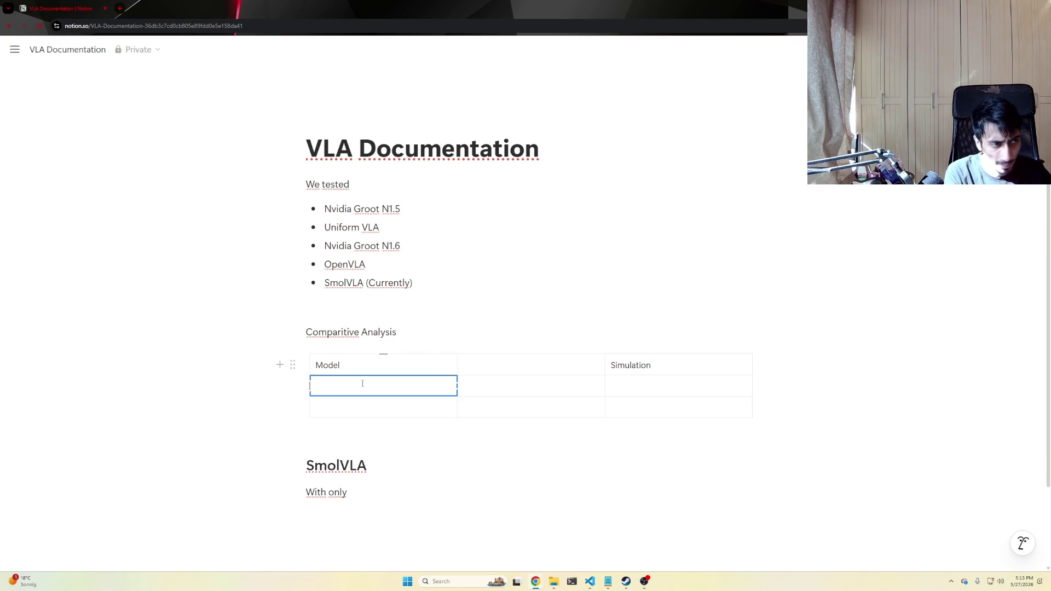
pyautogui.click(501, 363)
pyautogui.write('VRAM')
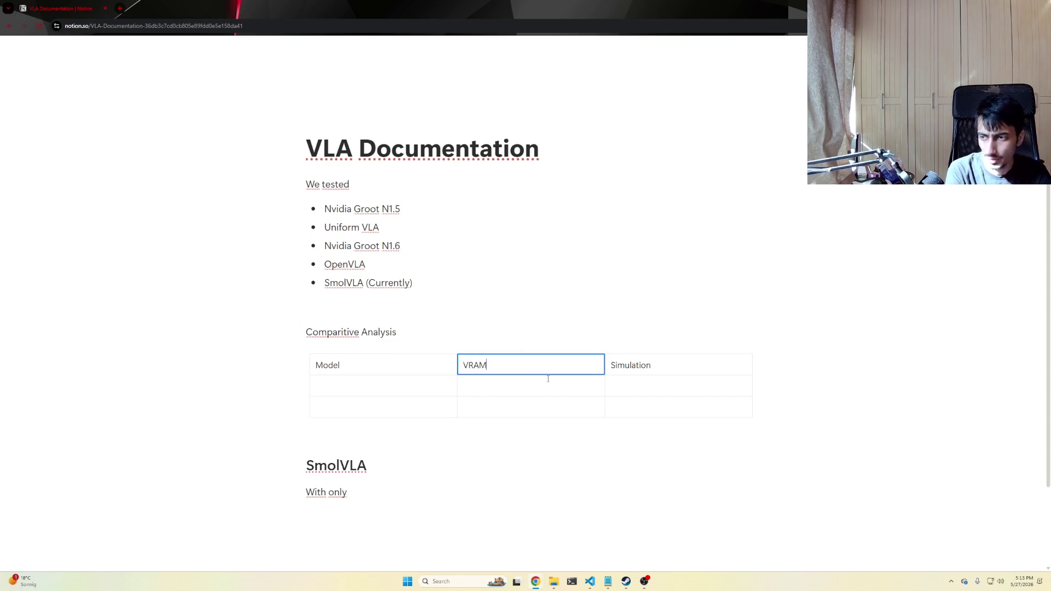
pyautogui.rightClick(614, 372)
pyautogui.press('Escape')
pyautogui.click(614, 372)
pyautogui.press('Escape')
pyautogui.click(723, 363)
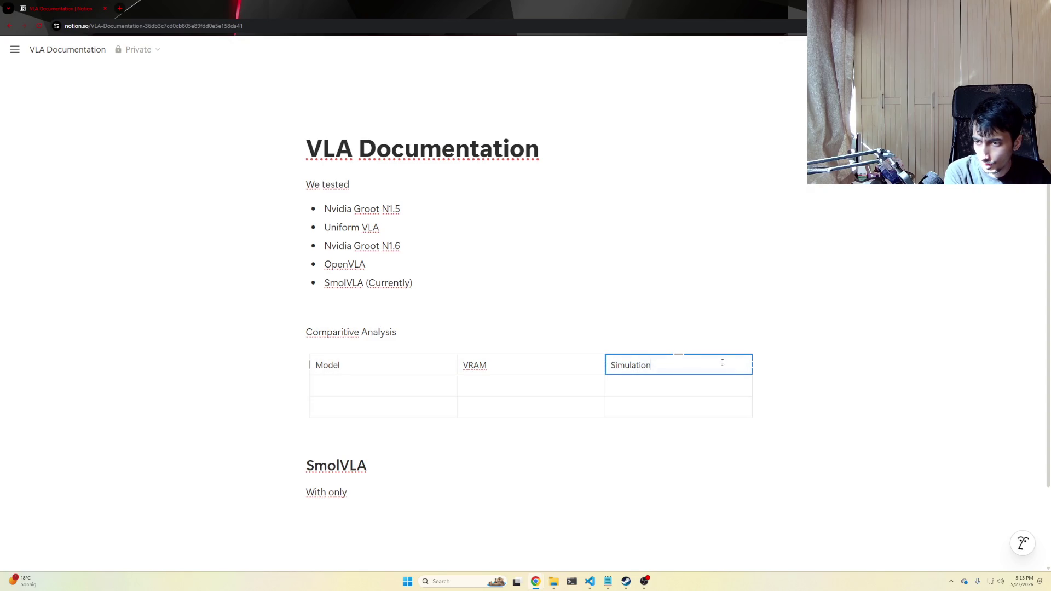
pyautogui.rightClick(756, 374)
pyautogui.press('Escape')
# Insert a column before Simulation and reorder headers to Model, Model Parameters, VRAM, Simulation.
pyautogui.moveTo(758, 387); pyautogui.dragTo(834, 388)
pyautogui.click(666, 366)
pyautogui.hotkey('ctrl', 'a')
pyautogui.hotkey('ctrl', 'x')
pyautogui.press('Tab')
pyautogui.hotkey('ctrl', 'v')
pyautogui.click(668, 371)
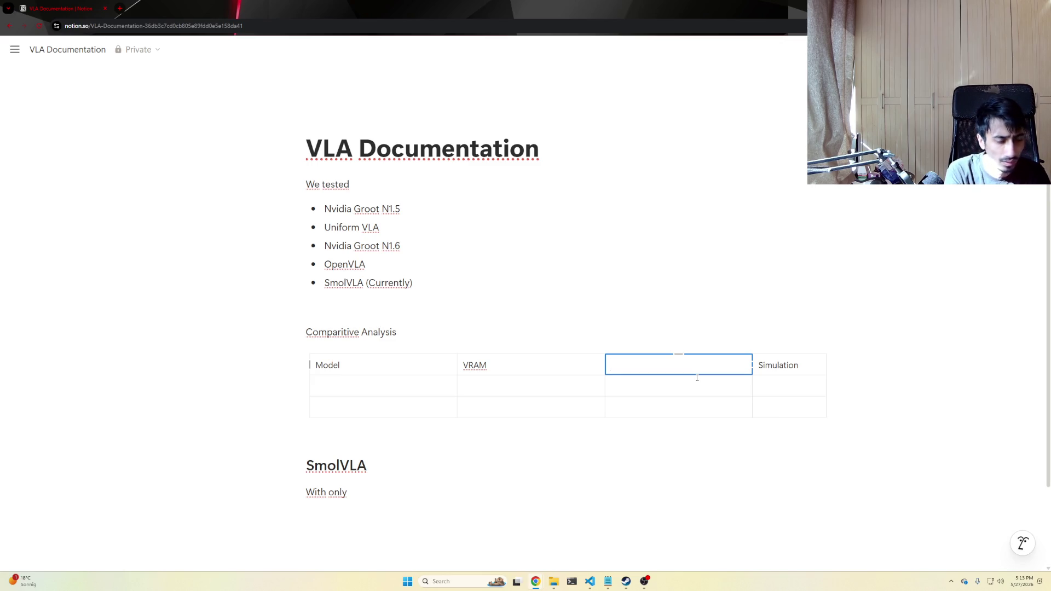
pyautogui.write('VRAM')
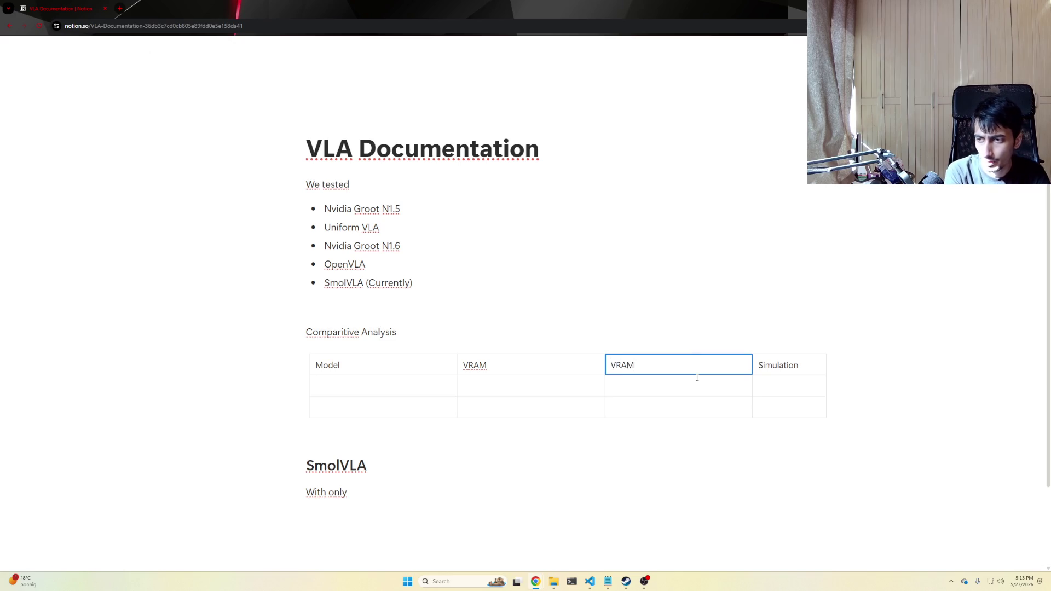
pyautogui.hotkey('shift', 'Tab')
pyautogui.write('Model Parame')
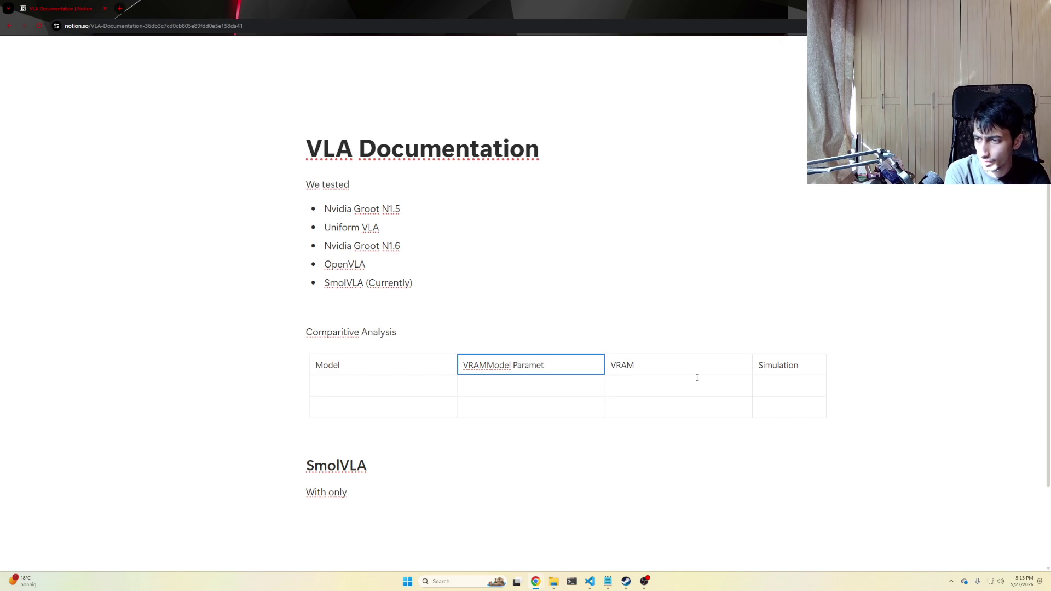
pyautogui.hotkey('ctrl', 'BackSpace')
pyautogui.hotkey('ctrl', 'BackSpace')
pyautogui.write('Model Para')
pyautogui.hotkey('ctrl', 'BackSpace')
pyautogui.write('Parameters')
# Enter SmolVLA in the first row under Model and move down to the next Model cell.
pyautogui.click(697, 378)
pyautogui.press('Left')
pyautogui.press('Left')
pyautogui.write('SmolVLA')
pyautogui.press('Down')
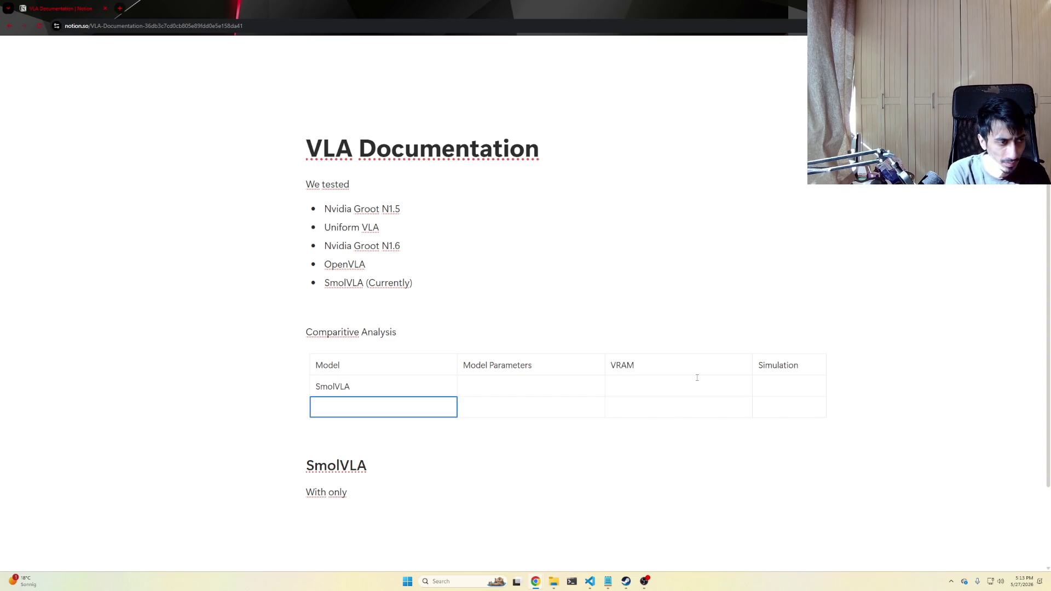
pyautogui.write('OpenVLA')
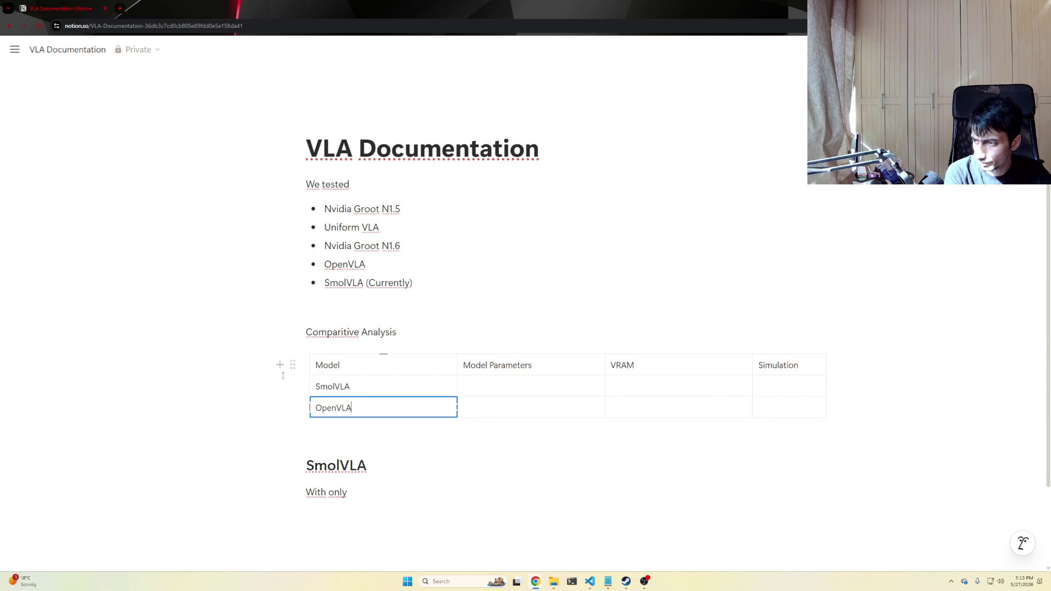
# Add rows and fill the Model column with OpenVLA, Nvidia Groot and UniformVLA.
pyautogui.click(280, 364)
pyautogui.click(367, 453)
pyautogui.click(321, 411)
pyautogui.click(345, 431)
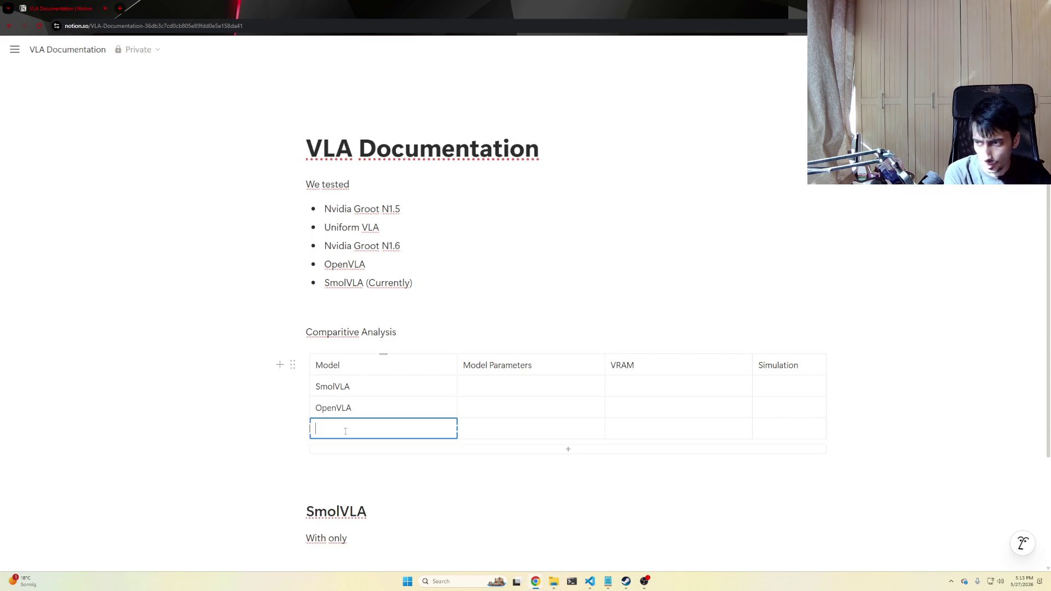
pyautogui.write('Nvidia Groot')
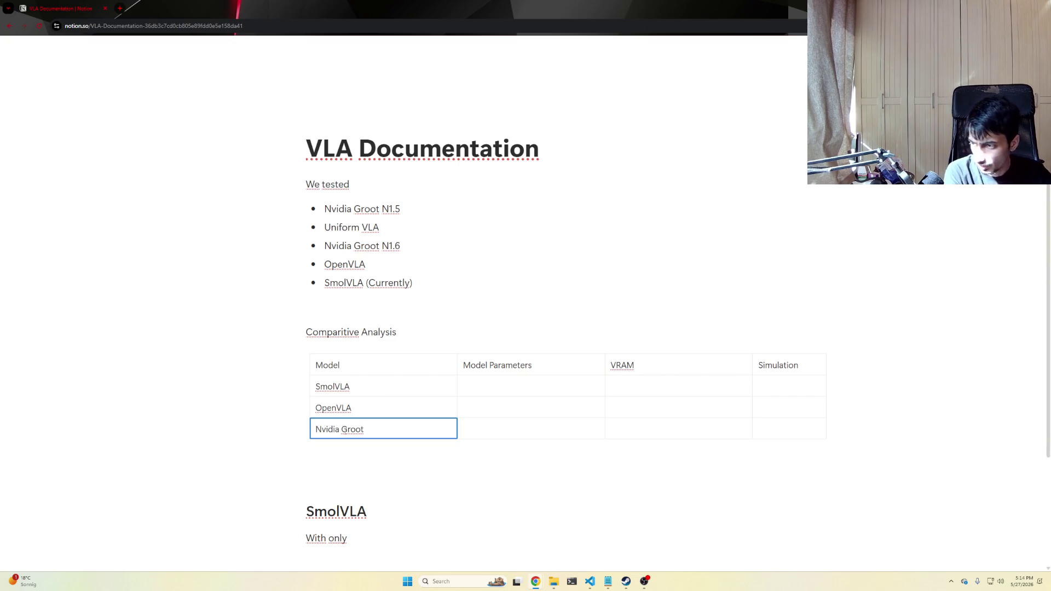
pyautogui.click(294, 432)
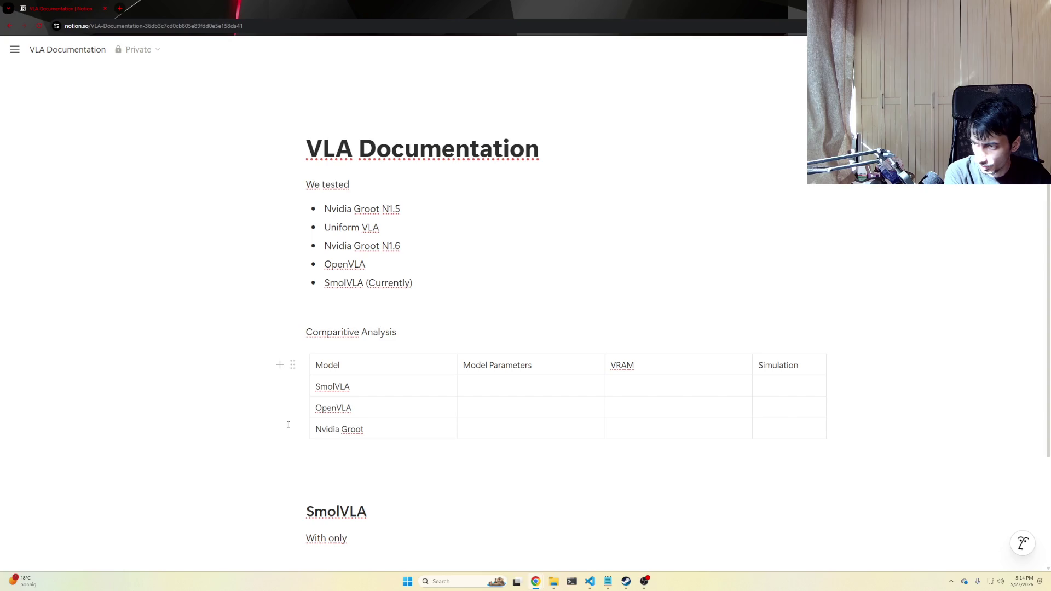
pyautogui.moveTo(339, 429)
pyautogui.click(353, 450)
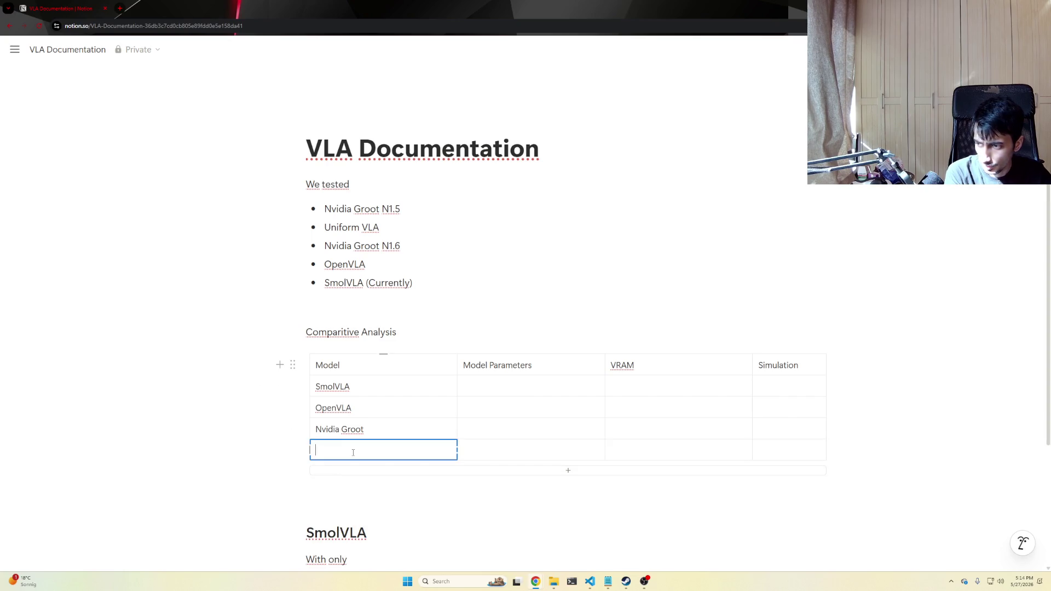
pyautogui.write('UniformVLA')
# Navigate back up the table and enter 7B in OpenVLA's Simulation cell.
pyautogui.press('Up')
pyautogui.press('Up')
pyautogui.press('Up')
pyautogui.press('Right')
pyautogui.press('Right')
pyautogui.press('Right')
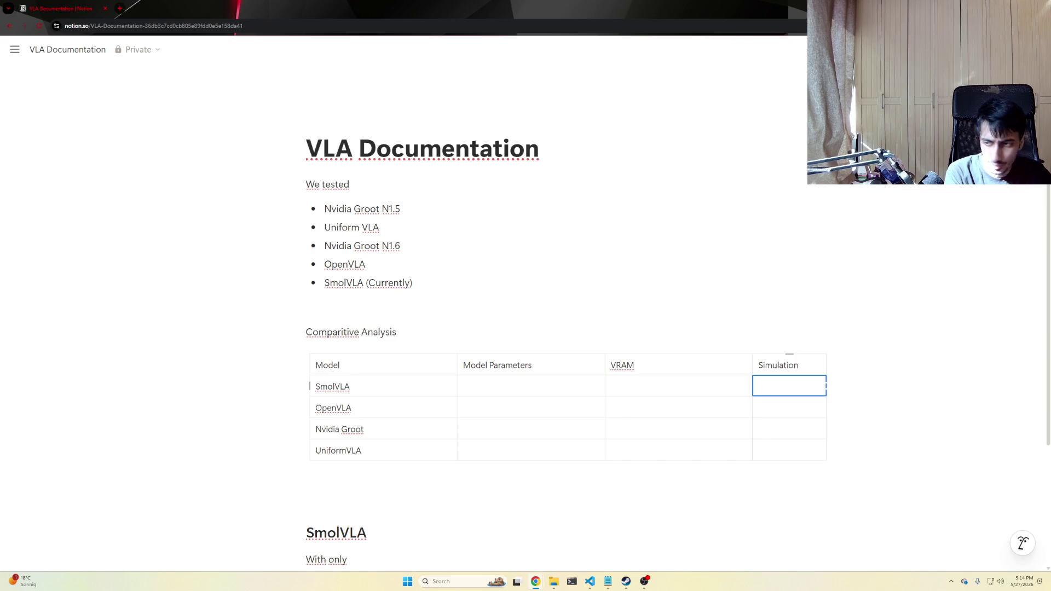
pyautogui.click(773, 404)
pyautogui.write('7B')
pyautogui.press('Down')
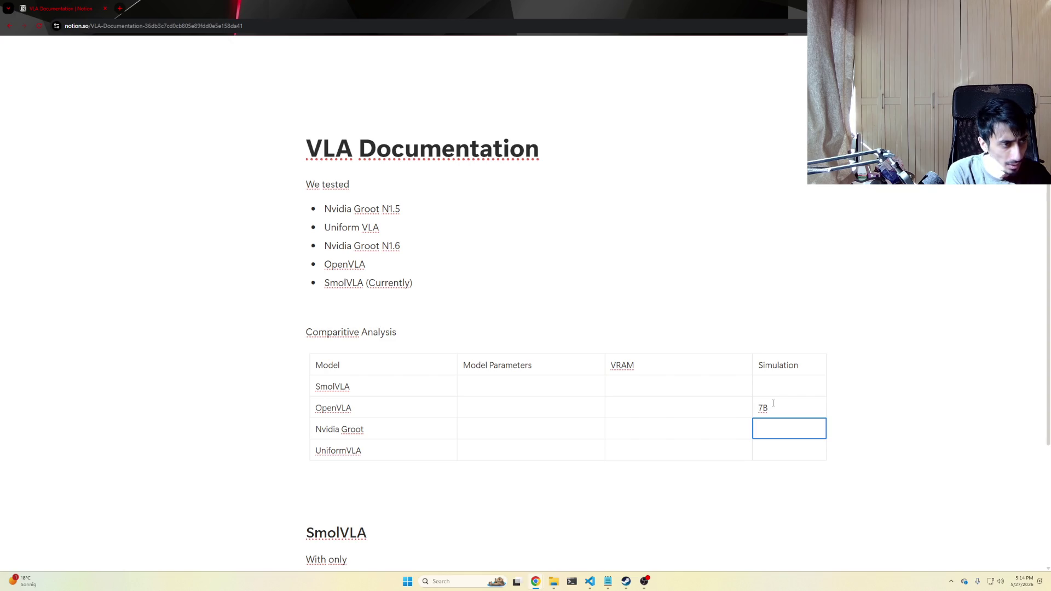
# Move through the table with arrow keys to SmolVLA's VRAM cell and start editing it.
pyautogui.press('Left')
pyautogui.press('Left')
pyautogui.press('Left')
pyautogui.press('Right')
pyautogui.press('Up')
pyautogui.press('Up')
pyautogui.press('Right')
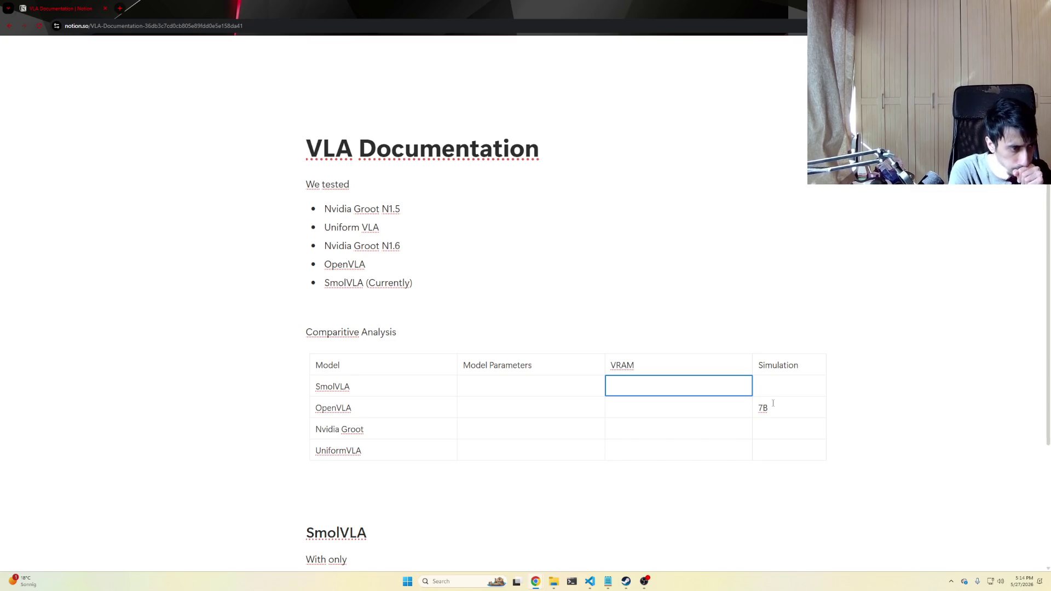
pyautogui.press('Return')
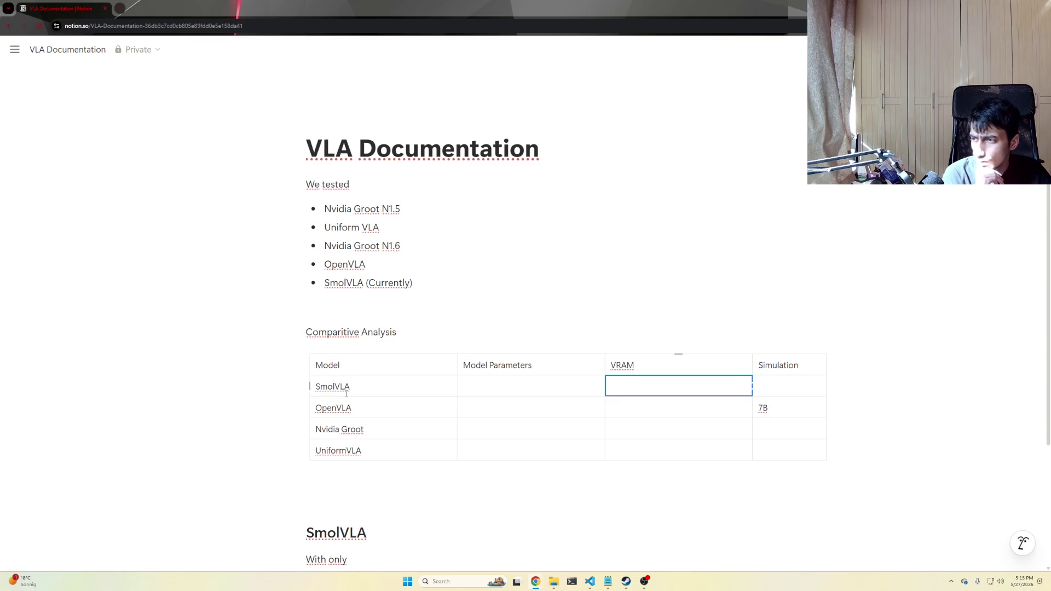
pyautogui.rightClick(344, 332)
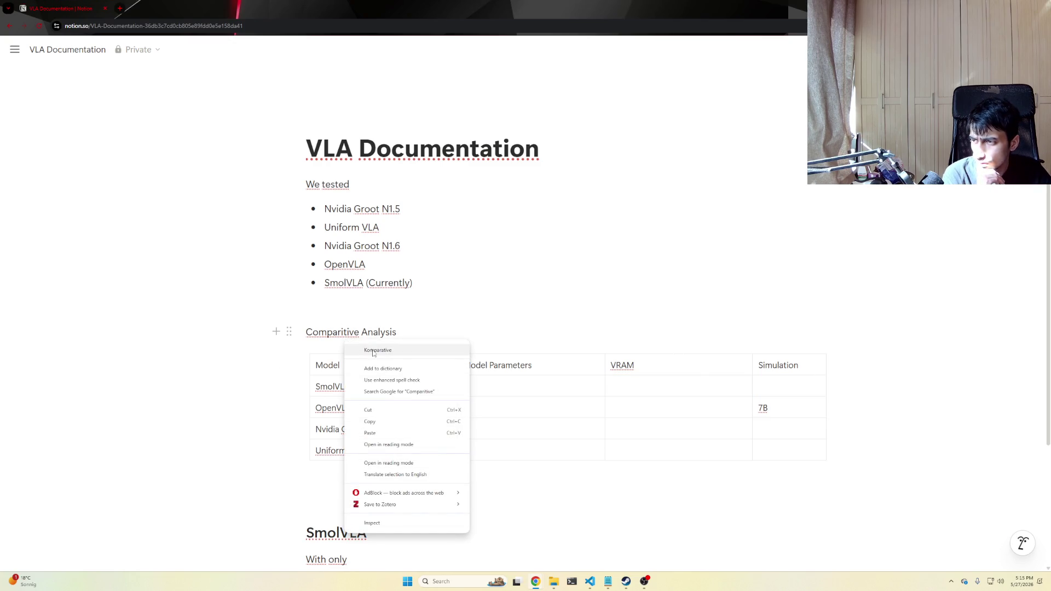
pyautogui.press('Escape')
pyautogui.scroll(-2, 355, 345)
pyautogui.click(356, 361)
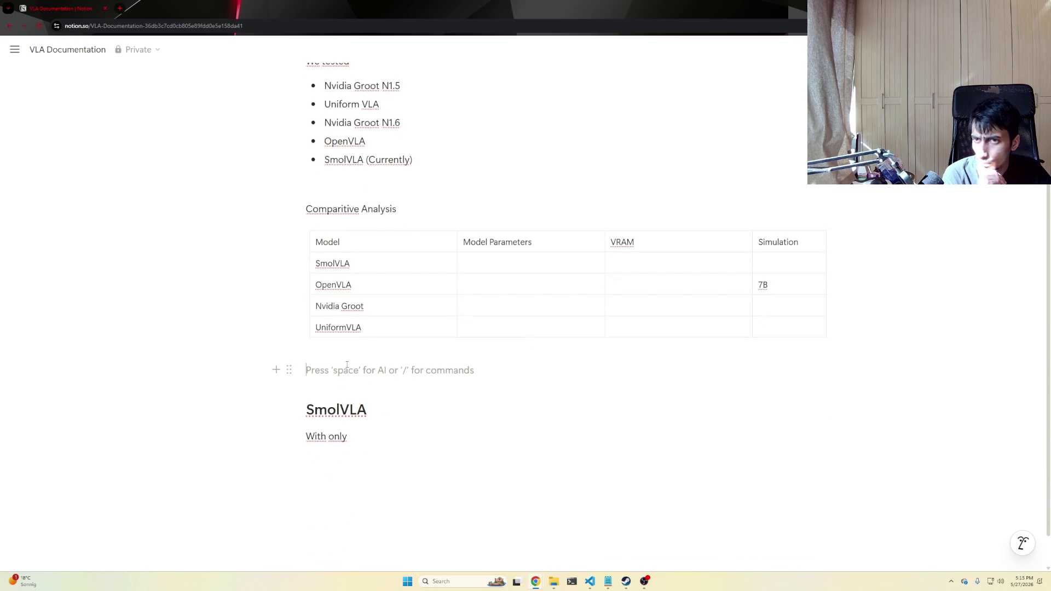
pyautogui.scroll(2, 413, 368)
pyautogui.rightClick(339, 294)
pyautogui.click(624, 273)
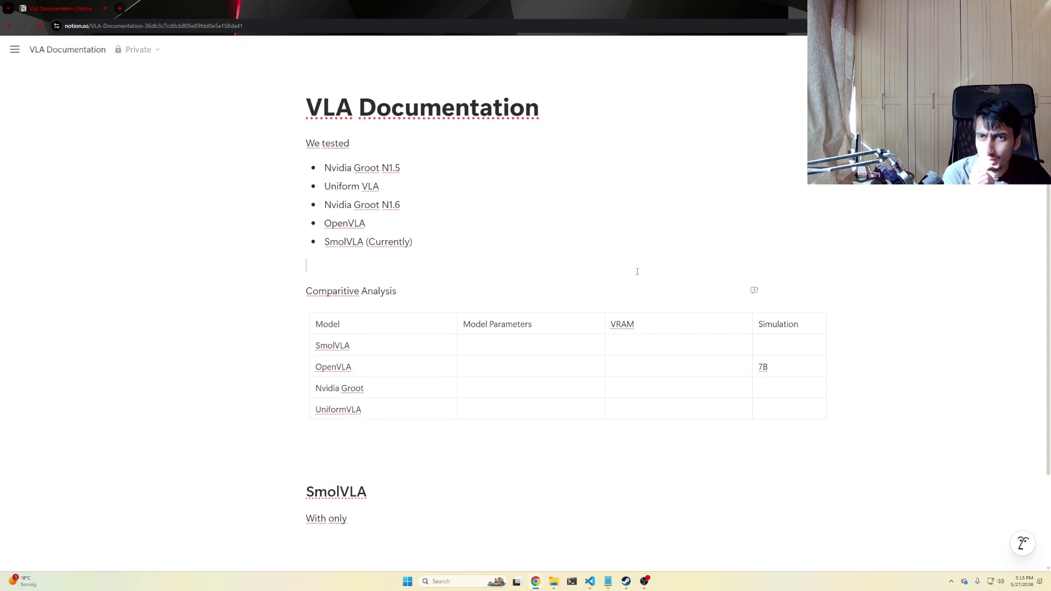
pyautogui.click(119, 8)
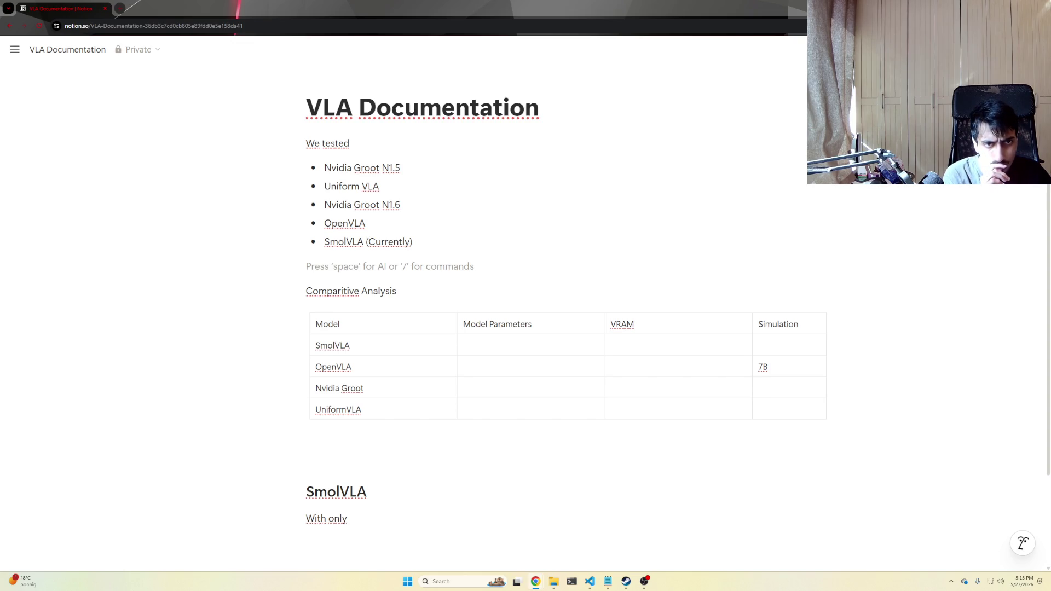
pyautogui.click(780, 324)
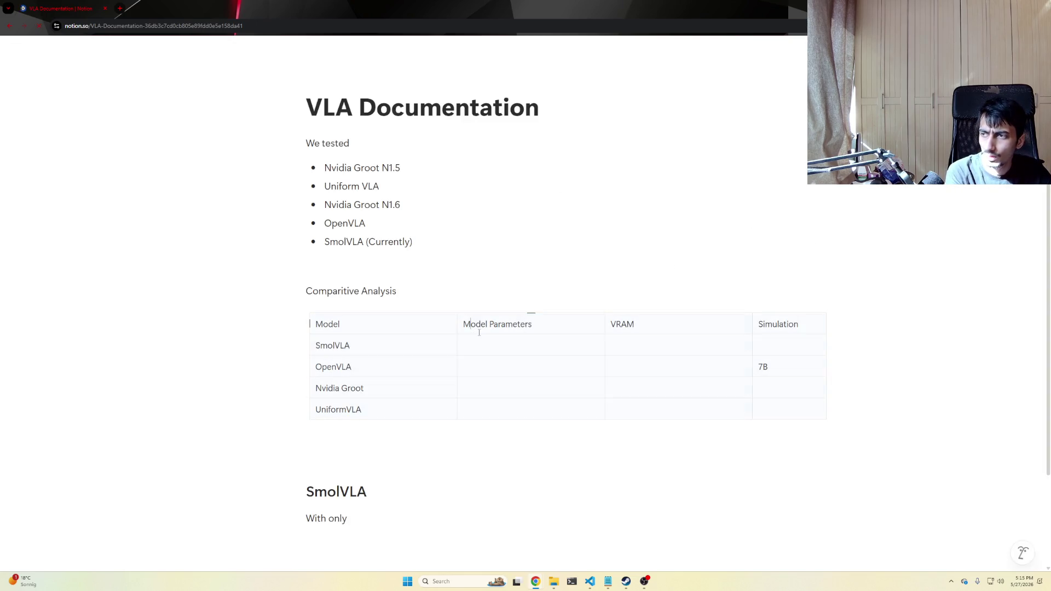
pyautogui.click(408, 411)
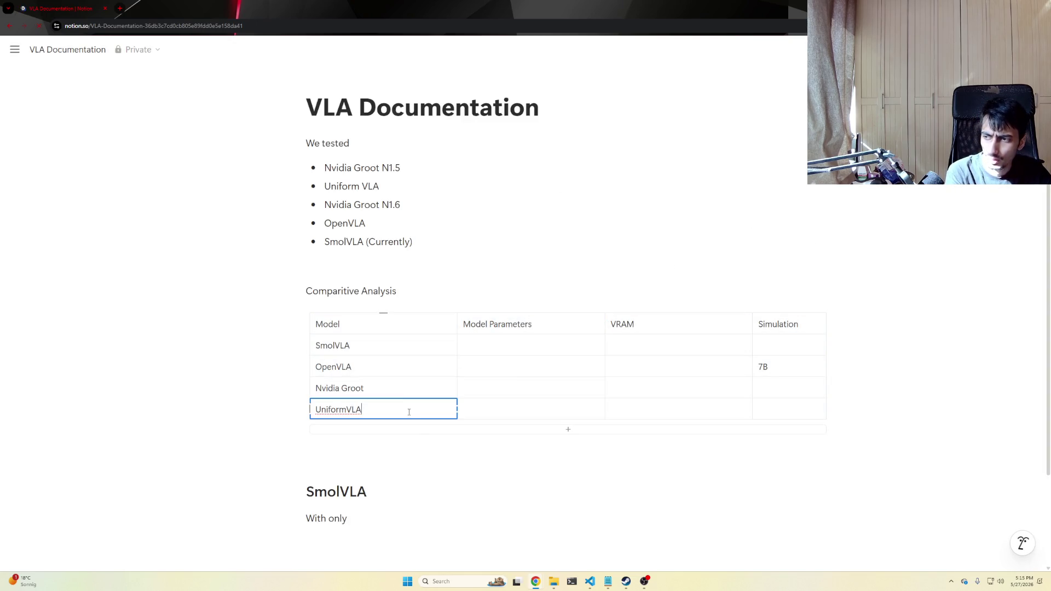
pyautogui.rightClick(341, 415)
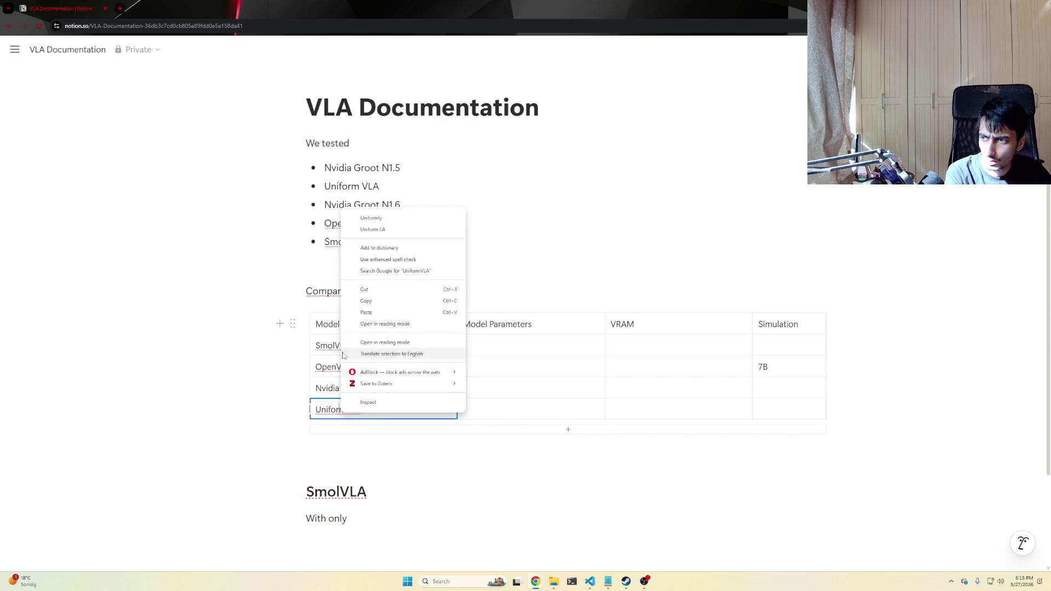
pyautogui.rightClick(330, 294)
pyautogui.press('Escape')
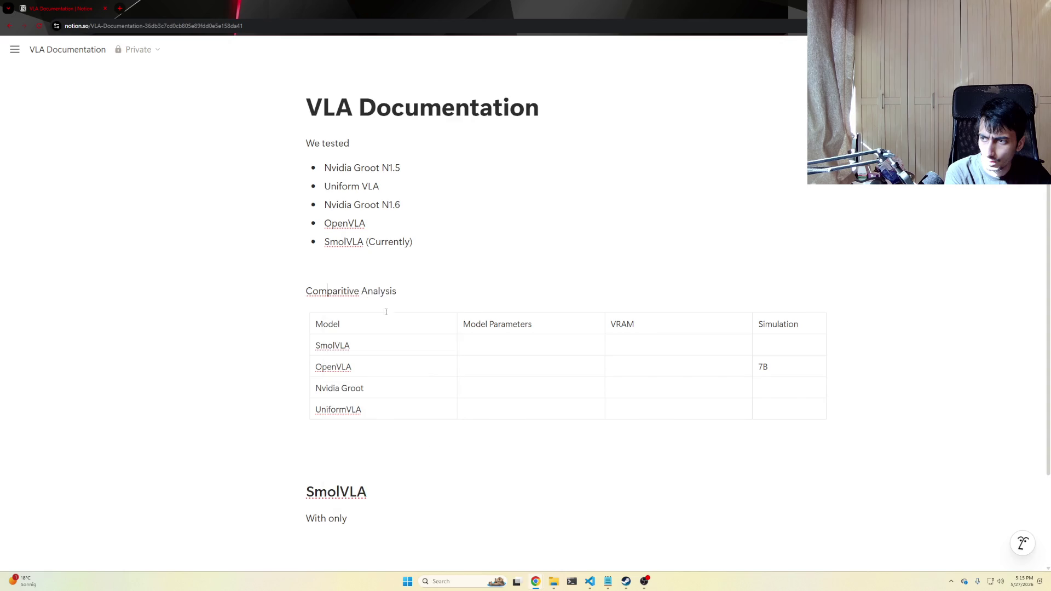
pyautogui.rightClick(340, 290)
pyautogui.press('Escape')
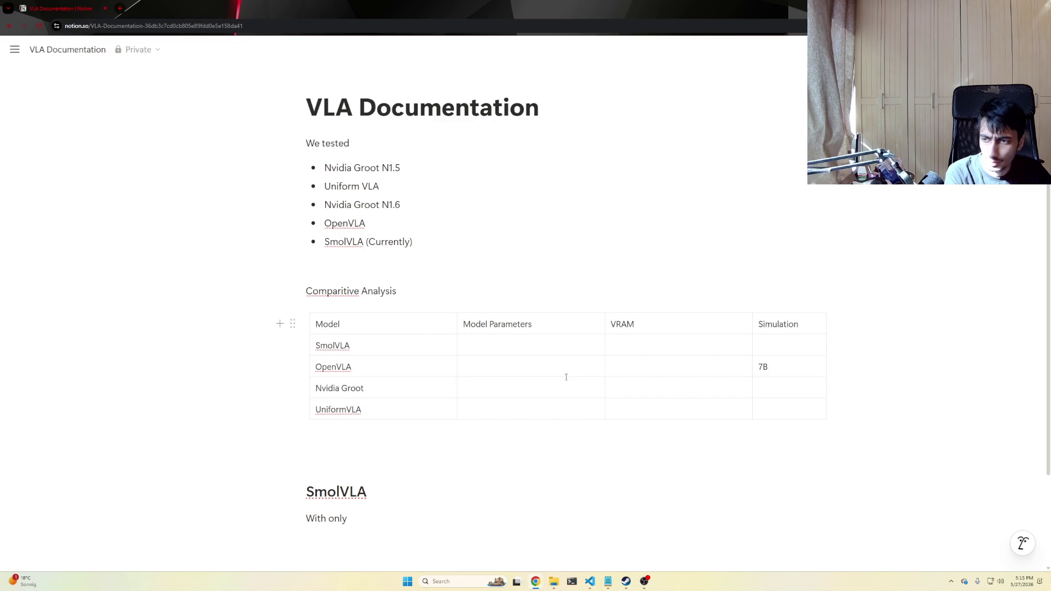
pyautogui.click(567, 431)
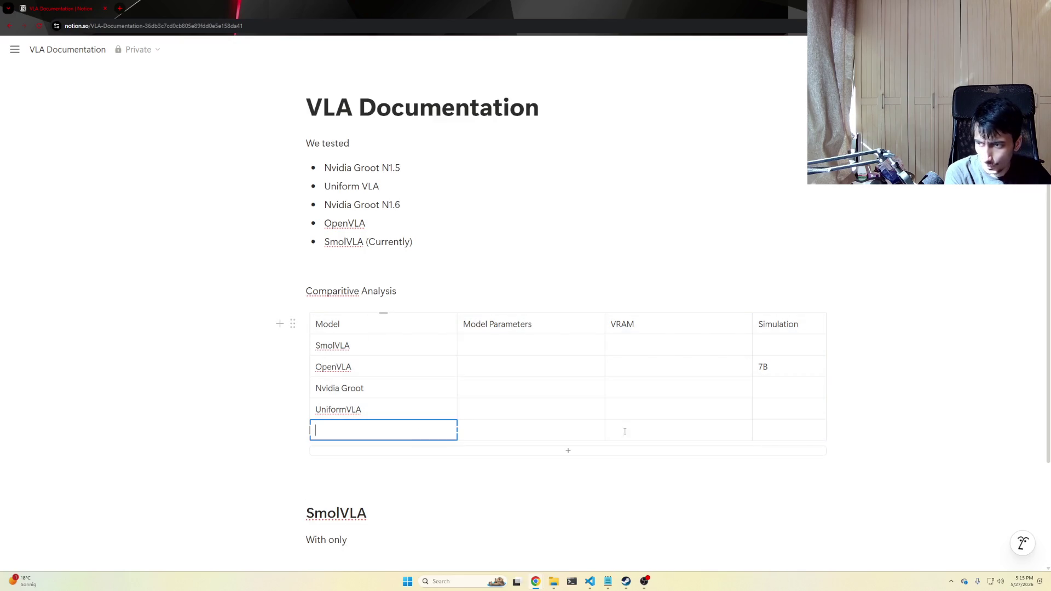
pyautogui.hotkey('ctrl', 'z')
pyautogui.press('Down')
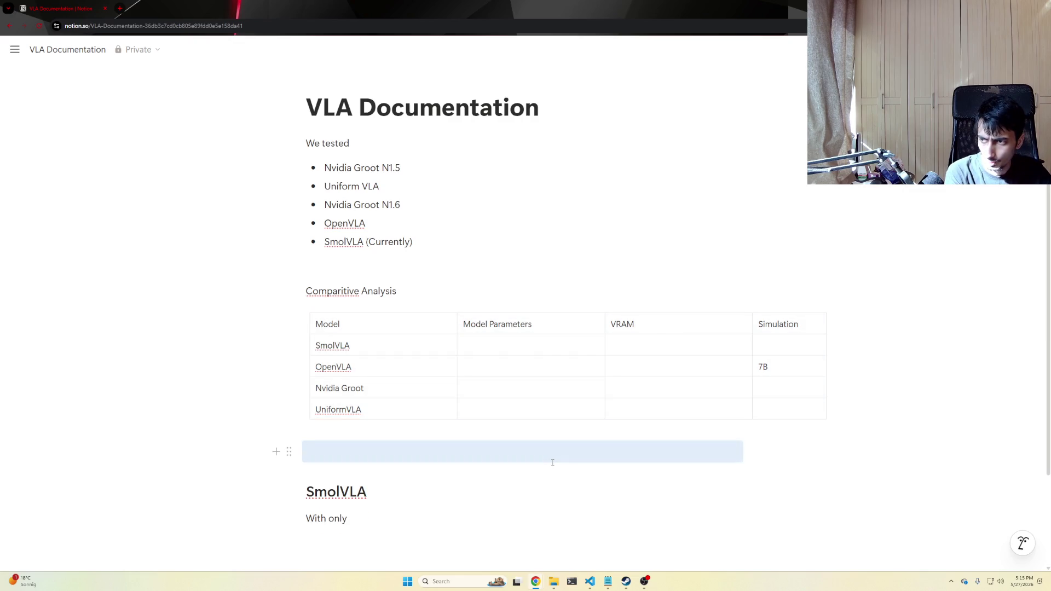
pyautogui.click(537, 458)
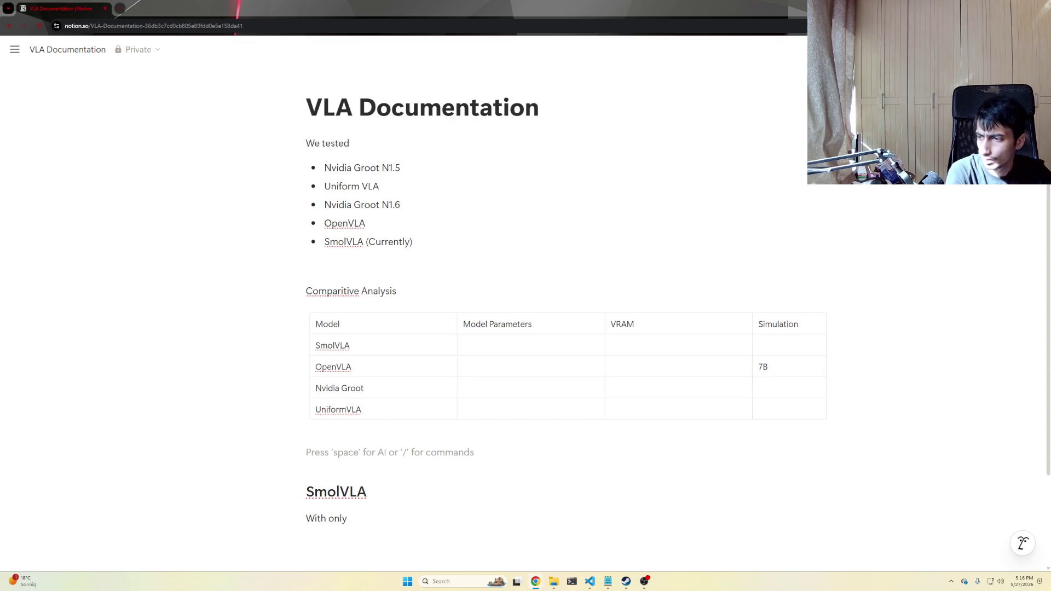
pyautogui.write('I chose SmolVLA because it was faster')
# Write the paragraph that SmolVLA was chosen for lower VRAM and faster training (about 7 hours) than OpenVLA, fixing typos along the way.
pyautogui.hotkey('ctrl', 'BackSpace')
pyautogui.hotkey('ctrl', 'BackSpace')
pyautogui.write('had lower VRAM, and also fas')
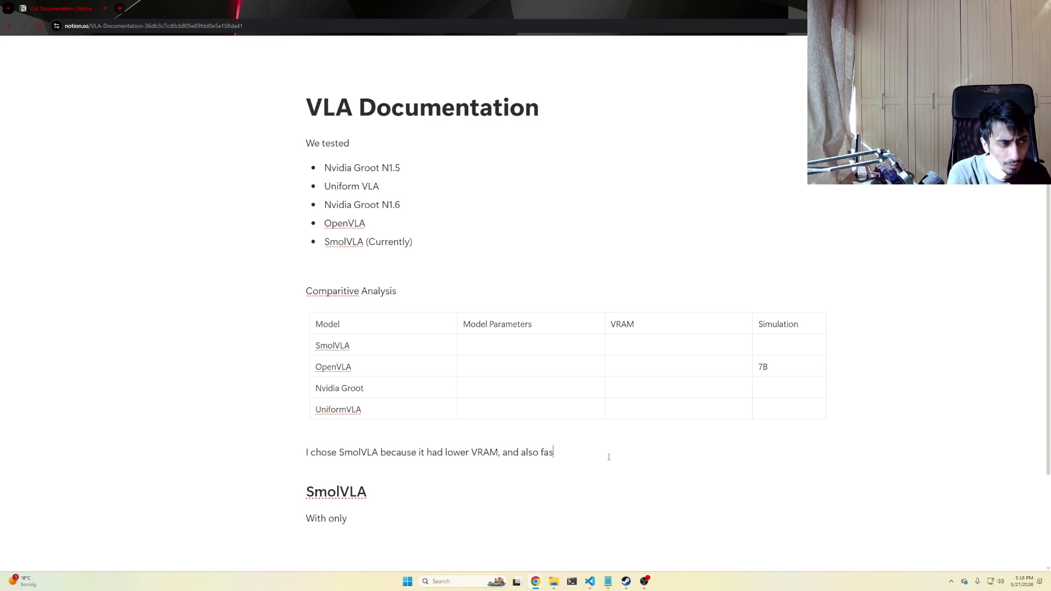
pyautogui.write('ter trainingn')
pyautogui.press('BackSpace')
pyautogui.press('BackSpace')
pyautogui.write('ng times as compared to OpenVLA ')
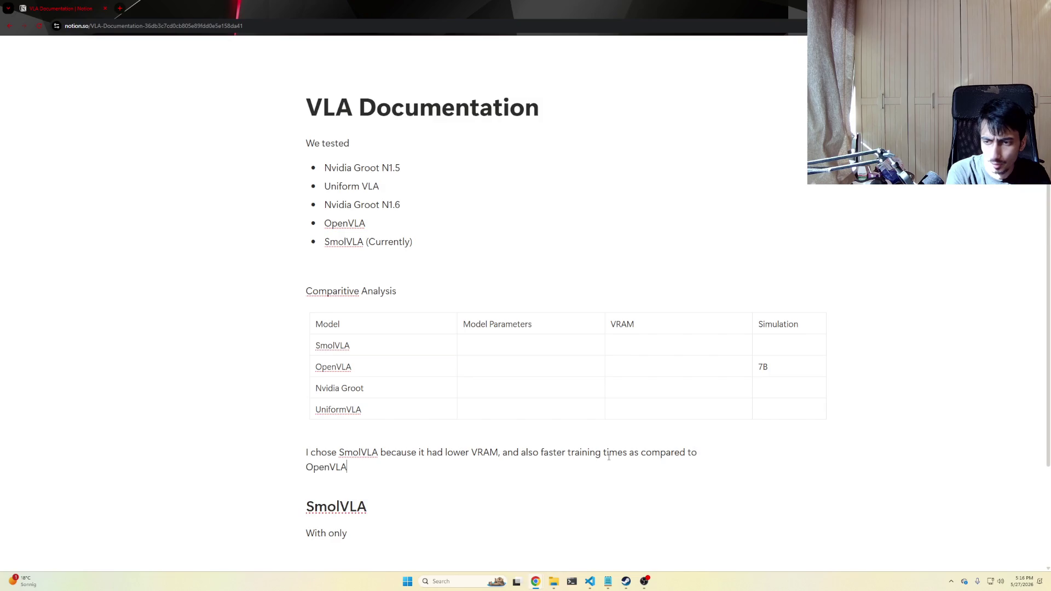
pyautogui.write('and other models.')
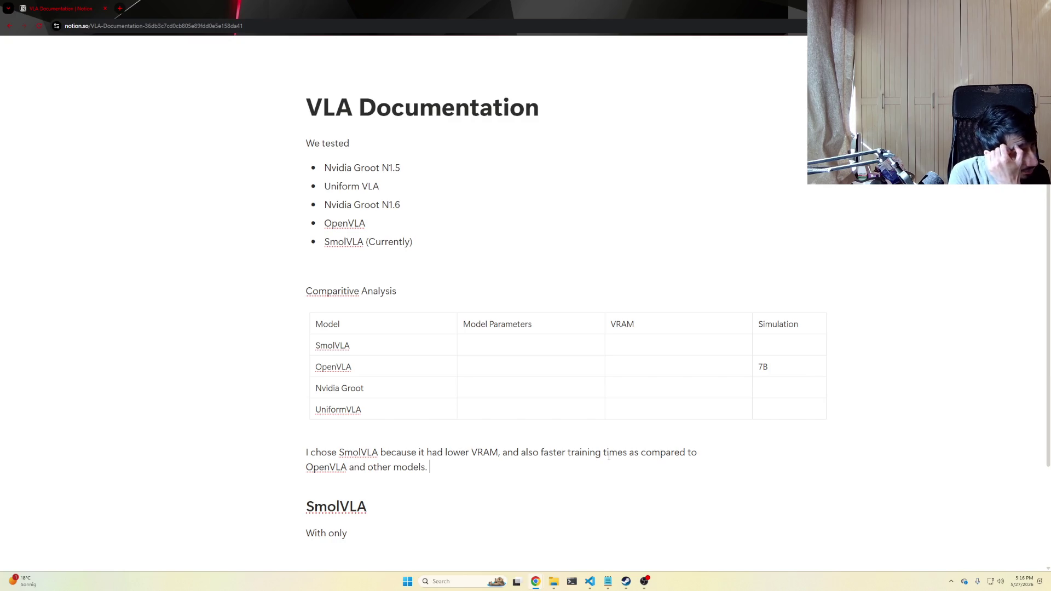
pyautogui.hotkey('ctrl', 'Left')
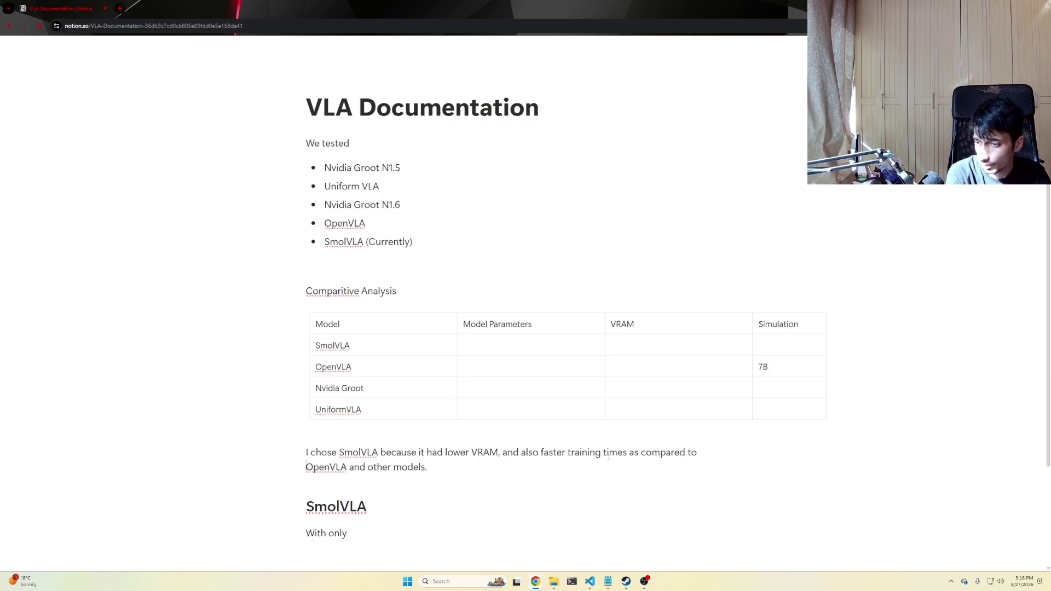
pyautogui.write('(ob')
pyautogui.press('BackSpace')
pyautogui.write('f about 7 ')
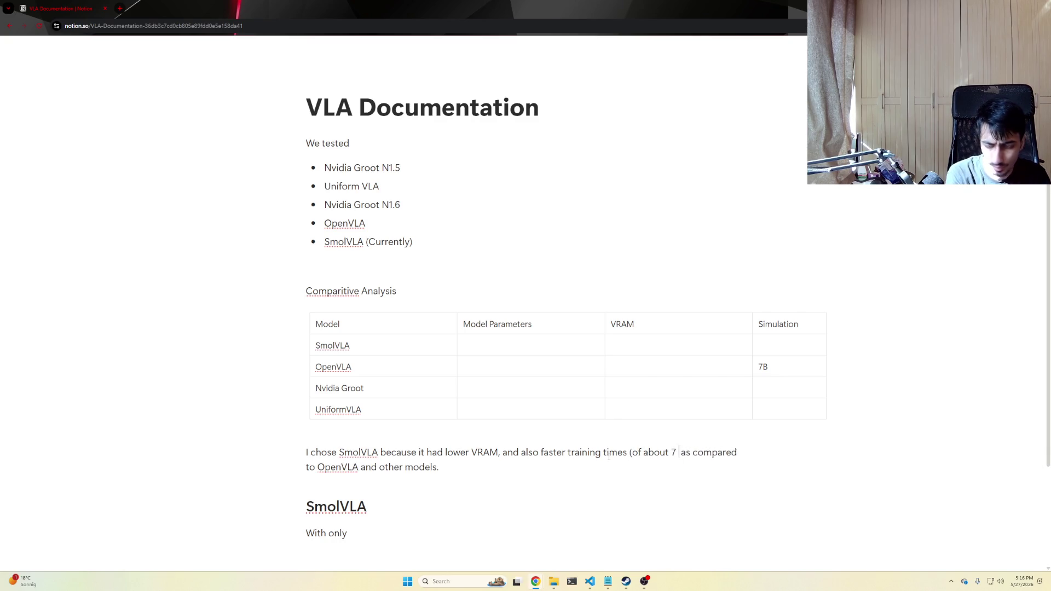
pyautogui.write('hours)')
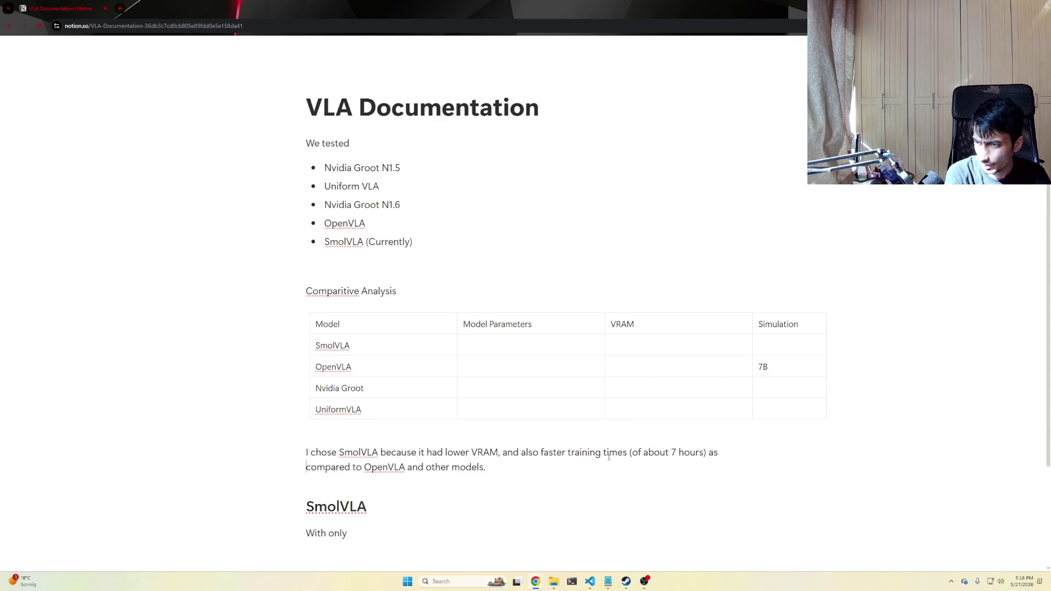
pyautogui.press('Left')
pyautogui.write('configuration ')
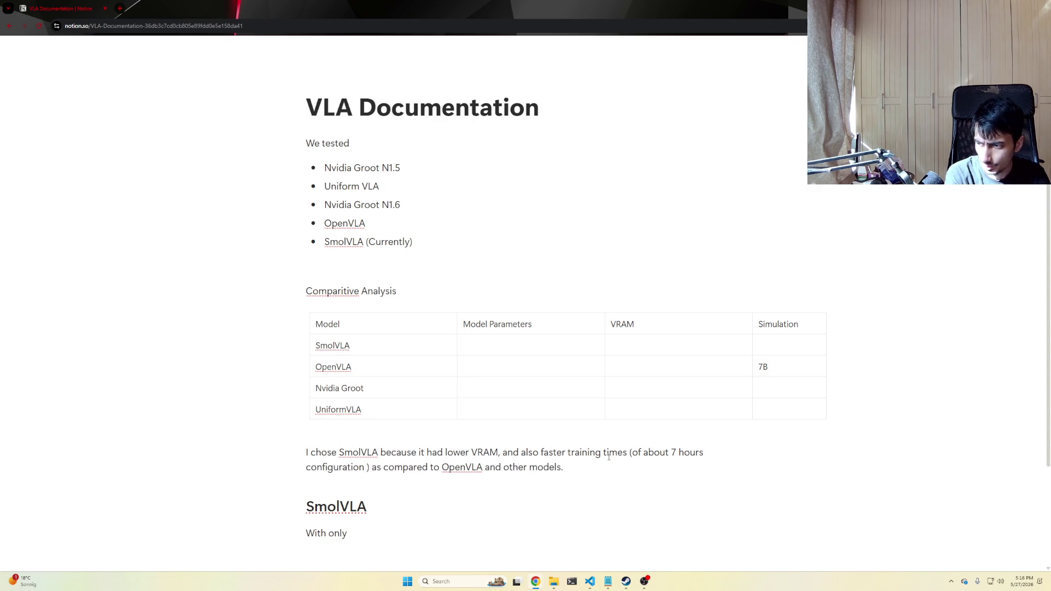
pyautogui.write('can be seen in the Small')
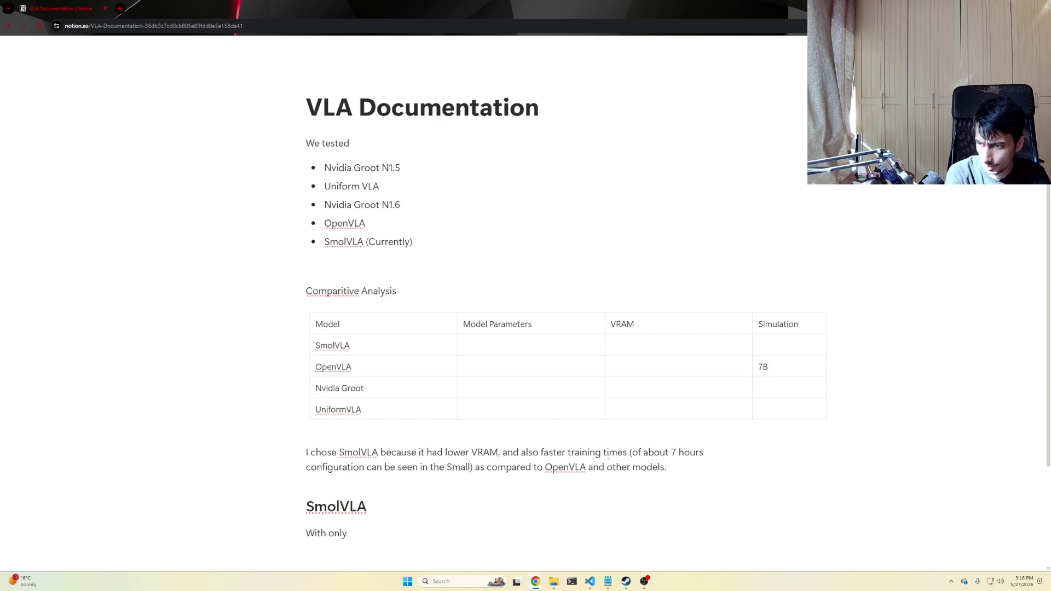
pyautogui.press('BackSpace')
pyautogui.press('BackSpace')
pyautogui.press('BackSpace')
pyautogui.press('BackSpace')
pyautogui.write('molVLA section')
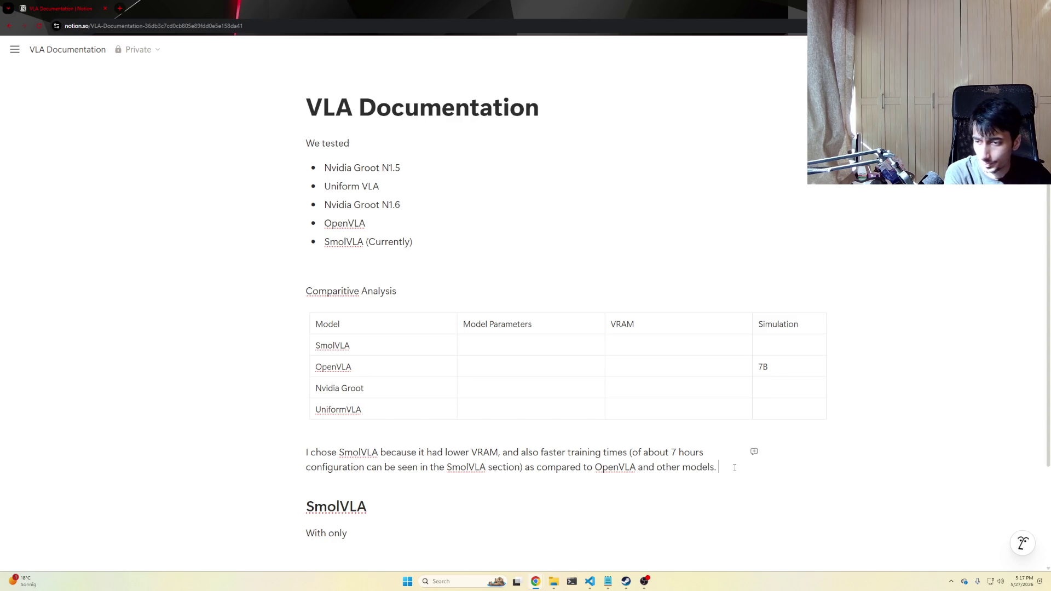
pyautogui.press('Return')
pyautogui.write('Also')
pyautogui.write('it uses the Ler')
# Add the sentence that SmolVLA uses the LeRobot Framework, ending with a '(why was it easier)' note.
pyautogui.press('BackSpace')
pyautogui.write('Robot Framework so its a bit more easier to traverse and has better documa')
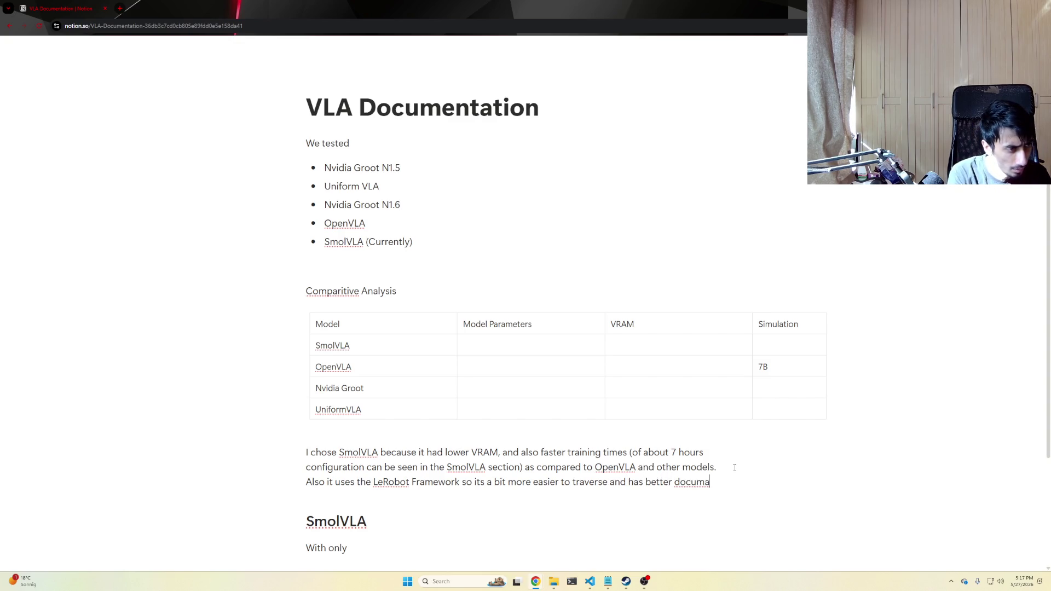
pyautogui.hotkey('ctrl', 'BackSpace')
pyautogui.hotkey('ctrl', 'BackSpace')
pyautogui.hotkey('ctrl', 'BackSpace')
pyautogui.hotkey('ctrl', 'BackSpace')
pyautogui.hotkey('ctrl', 'BackSpace')
pyautogui.hotkey('ctrl', 'BackSpace')
pyautogui.hotkey('ctrl', 'BackSpace')
pyautogui.hotkey('ctrl', 'BackSpace')
pyautogui.hotkey('ctrl', 'BackSpace')
pyautogui.hotkey('ctrl', 'BackSpace')
pyautogui.hotkey('ctrl', 'BackSpace')
pyautogui.write('why')
pyautogui.hotkey('ctrl', 'BackSpace')
pyautogui.write('(why was it easier).')
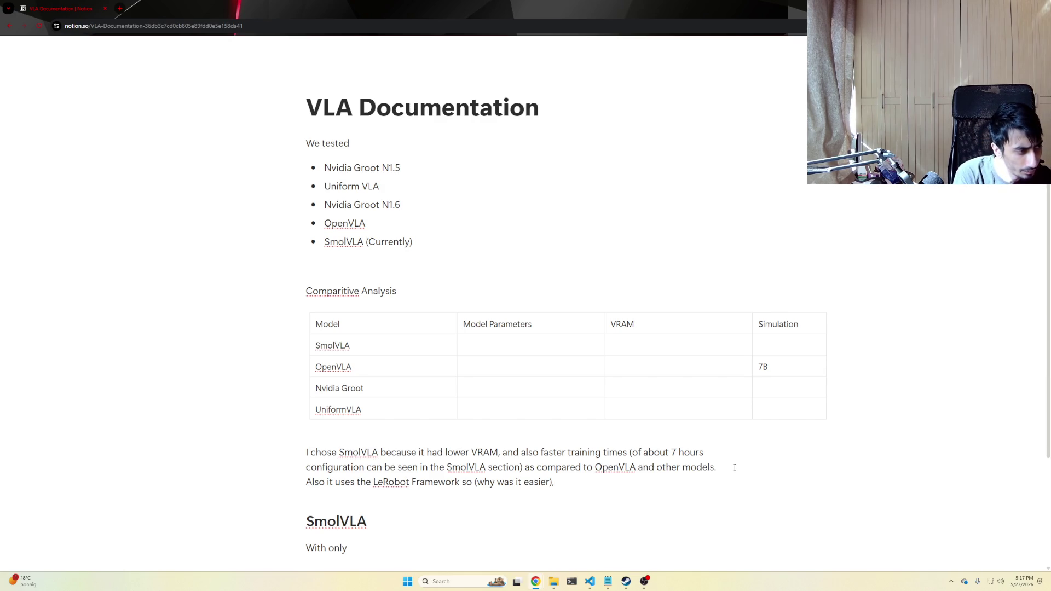
pyautogui.press('BackSpace')
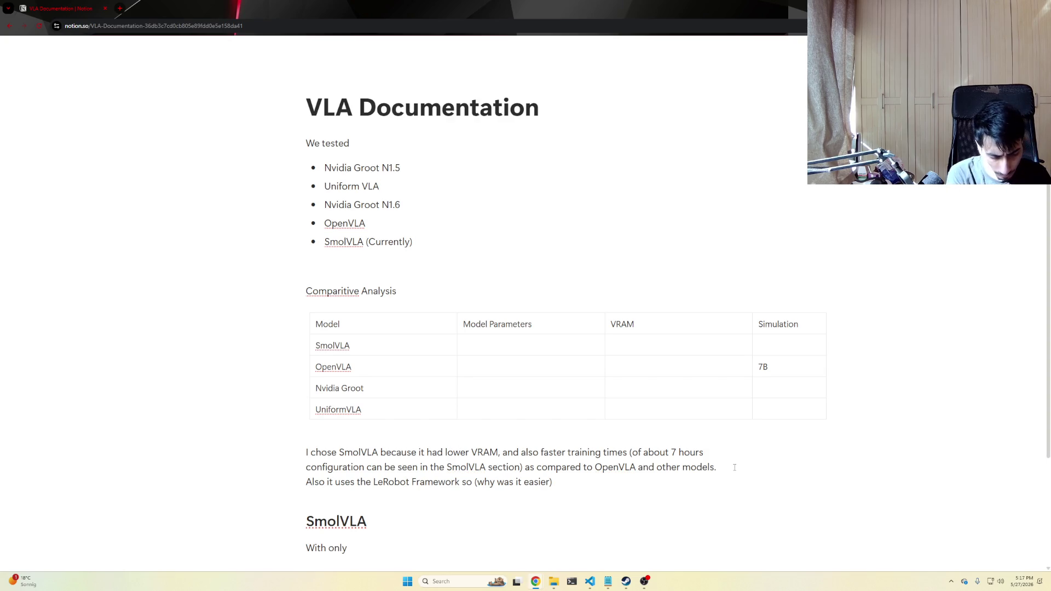
pyautogui.write('.')
pyautogui.press('Return')
pyautogui.write('Also the idea was that ')
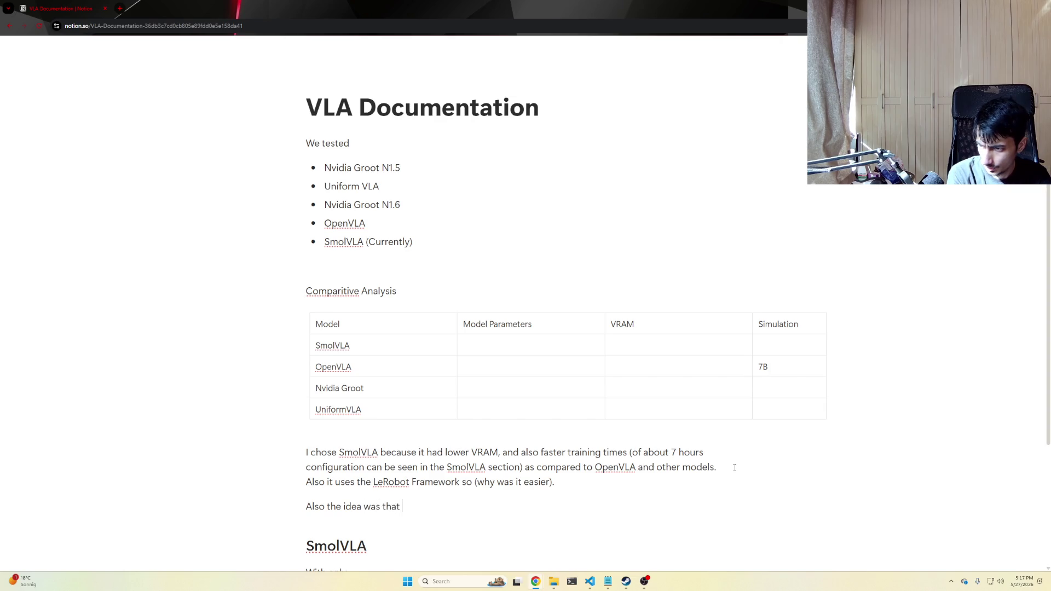
pyautogui.write('LeRobot also supports OpenARM')
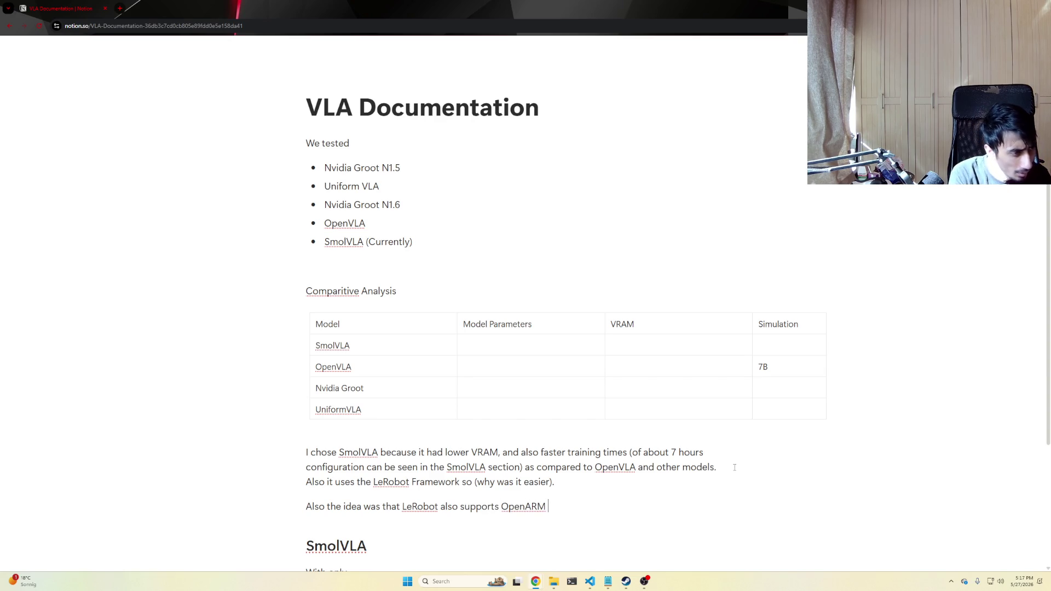
pyautogui.write(' and that later Smol')
# Finish the OpenArm paragraph: LeRobot supports OpenARM, so SmolVLA could run in simulation and then on the real robot.
pyautogui.hotkey('ctrl', 'BackSpace')
pyautogui.hotkey('ctrl', 'BackSpace')
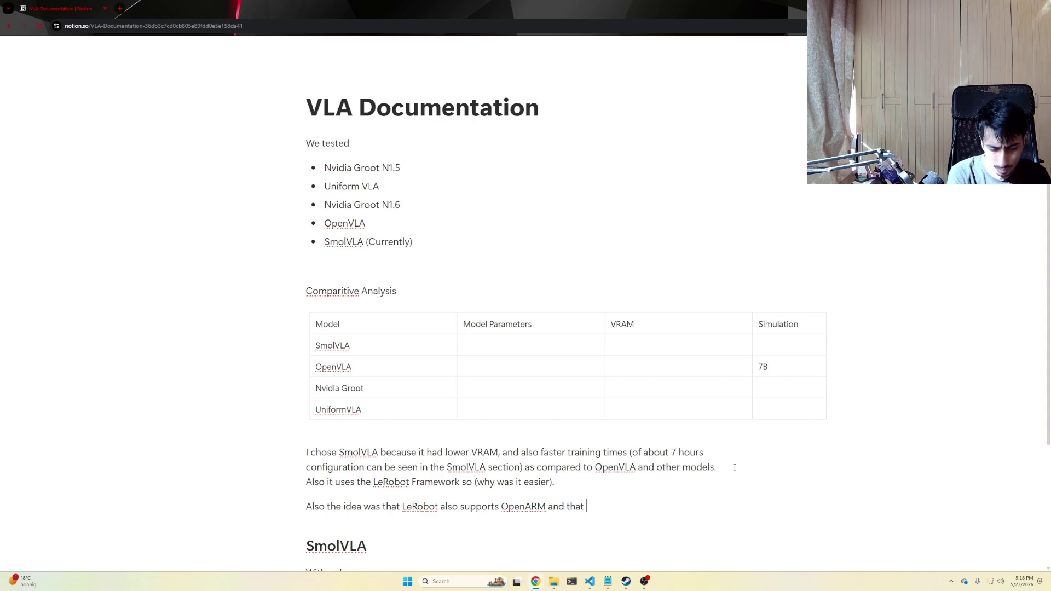
pyautogui.write('sm')
pyautogui.press('BackSpace')
pyautogui.press('BackSpace')
pyautogui.write('SmolVLA could be used ')
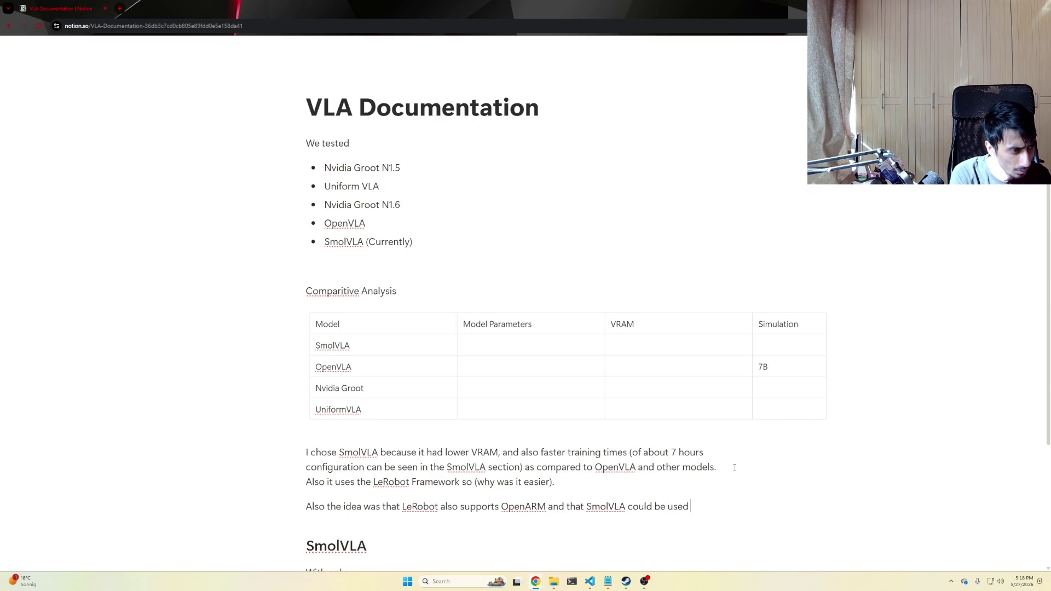
pyautogui.write('on the O')
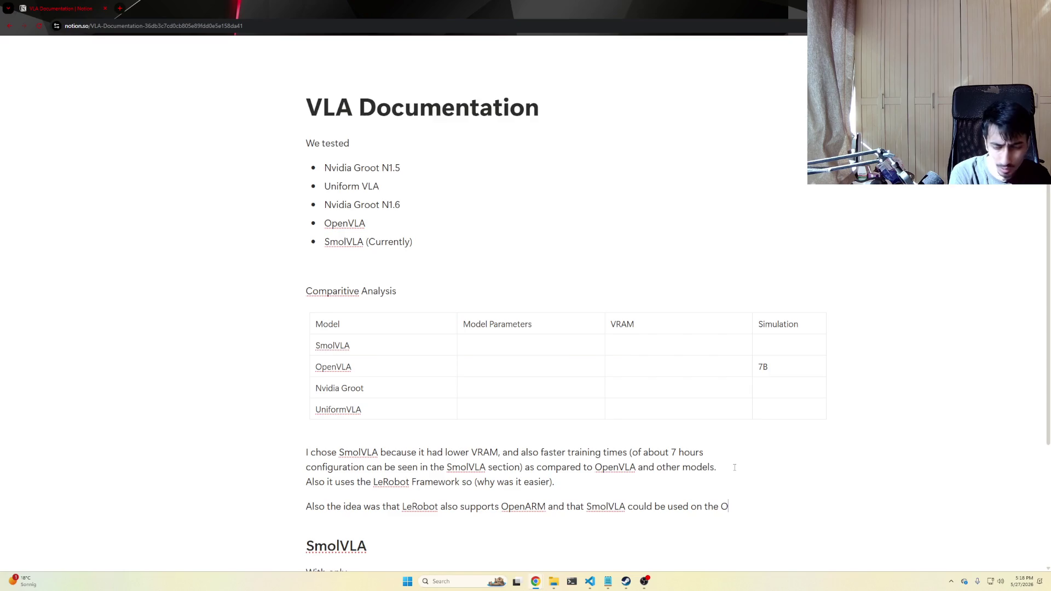
pyautogui.write('penARM')
pyautogui.press('BackSpace')
pyautogui.press('BackSpace')
pyautogui.press('BackSpace')
pyautogui.write('rm in the simulation and then ')
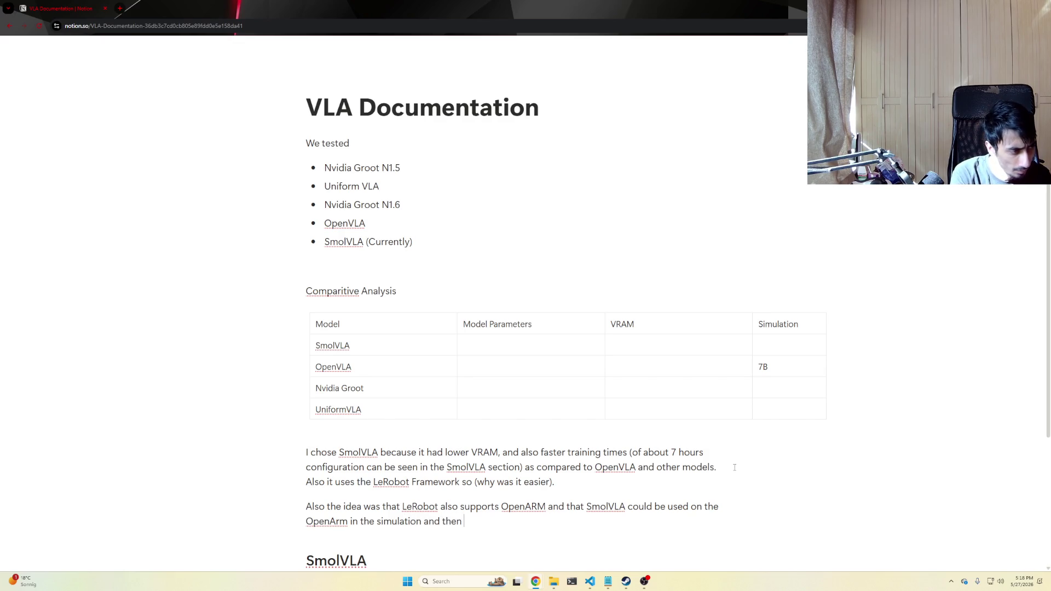
pyautogui.write('to')
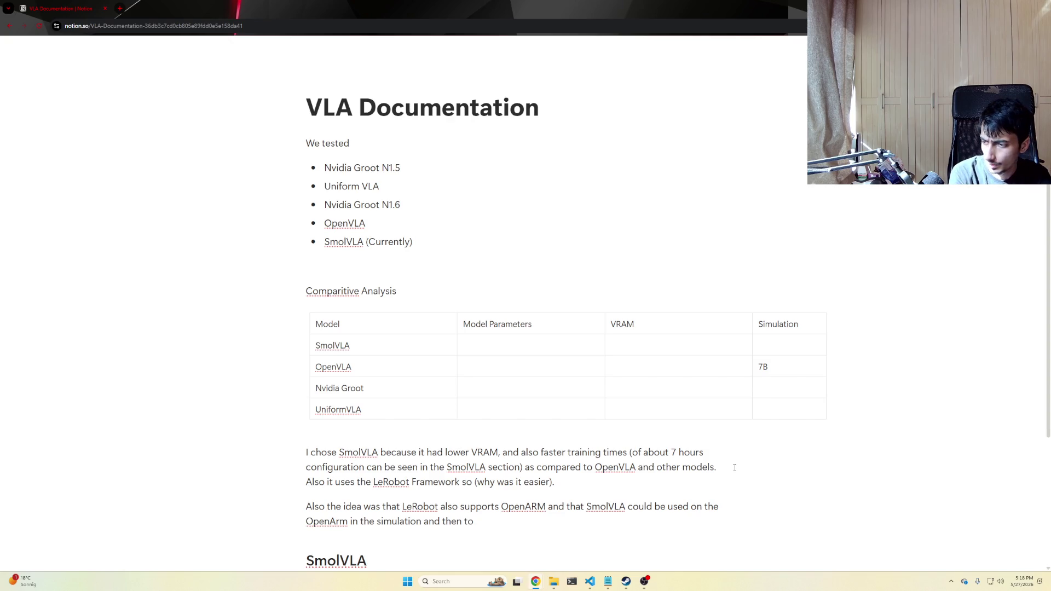
pyautogui.press('BackSpace')
pyautogui.press('BackSpace')
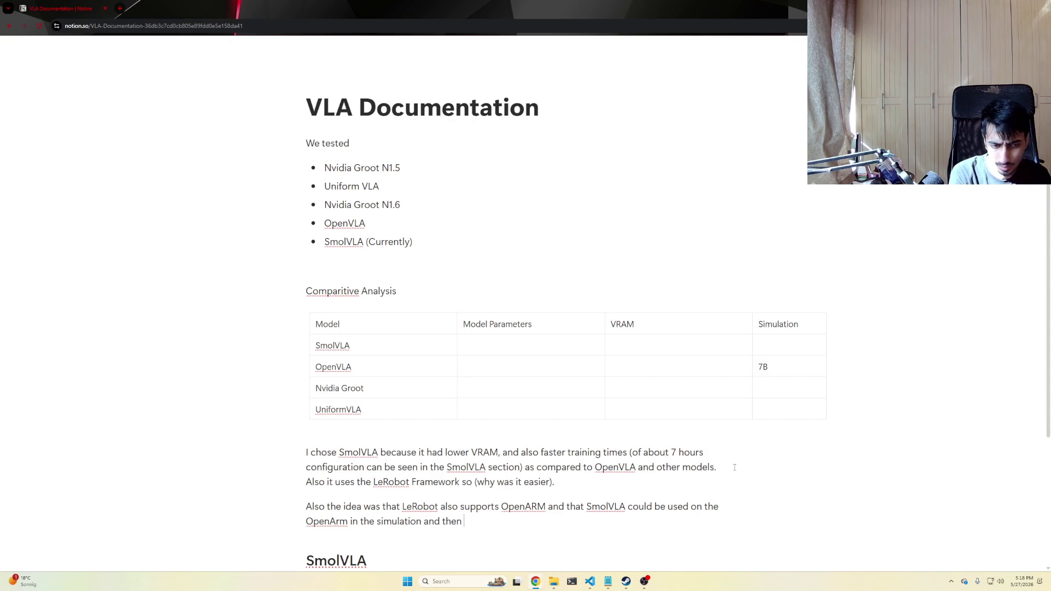
pyautogui.write('tried on the real robot.')
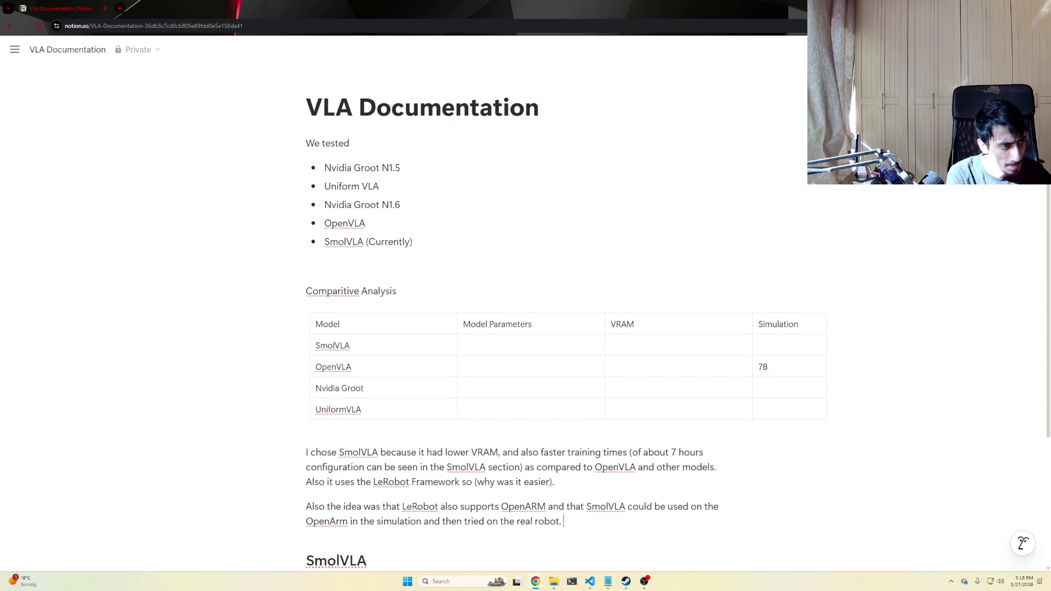
pyautogui.scroll(-1, 928, 452)
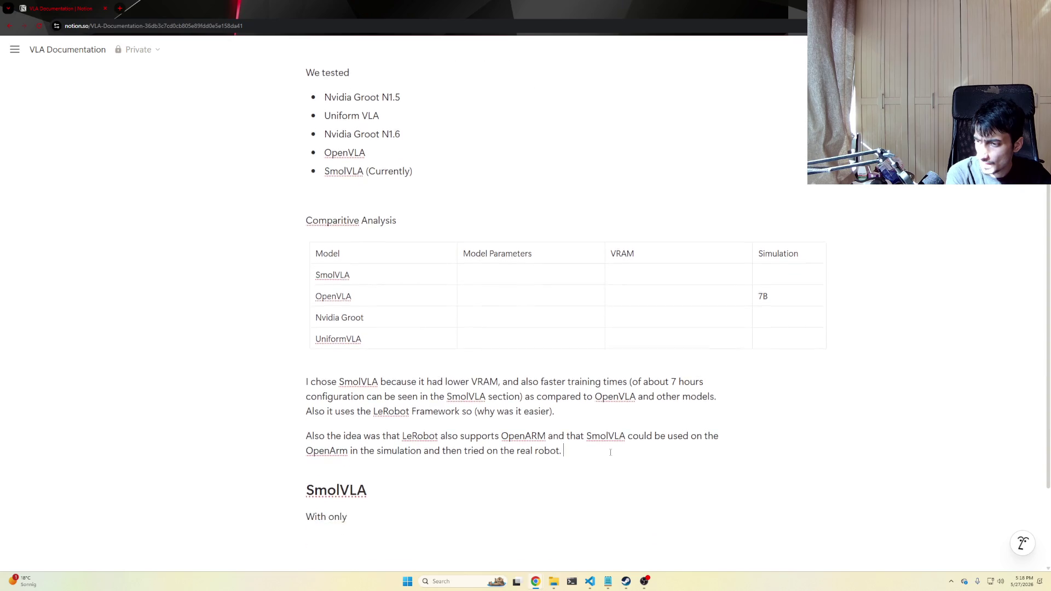
pyautogui.scroll(2, 490, 400)
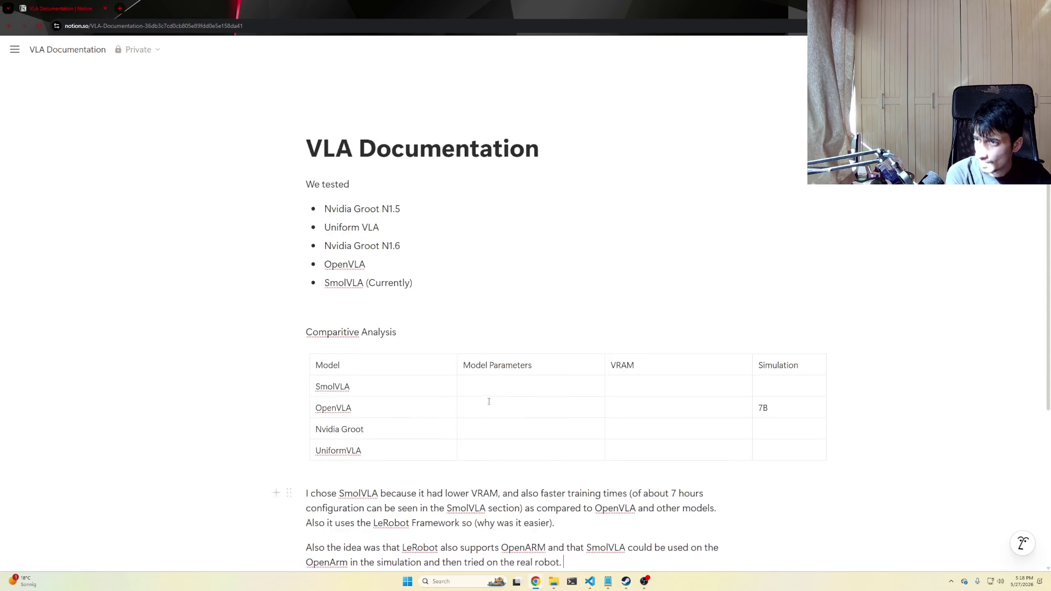
pyautogui.scroll(-3, 362, 237)
pyautogui.scroll(3, 362, 237)
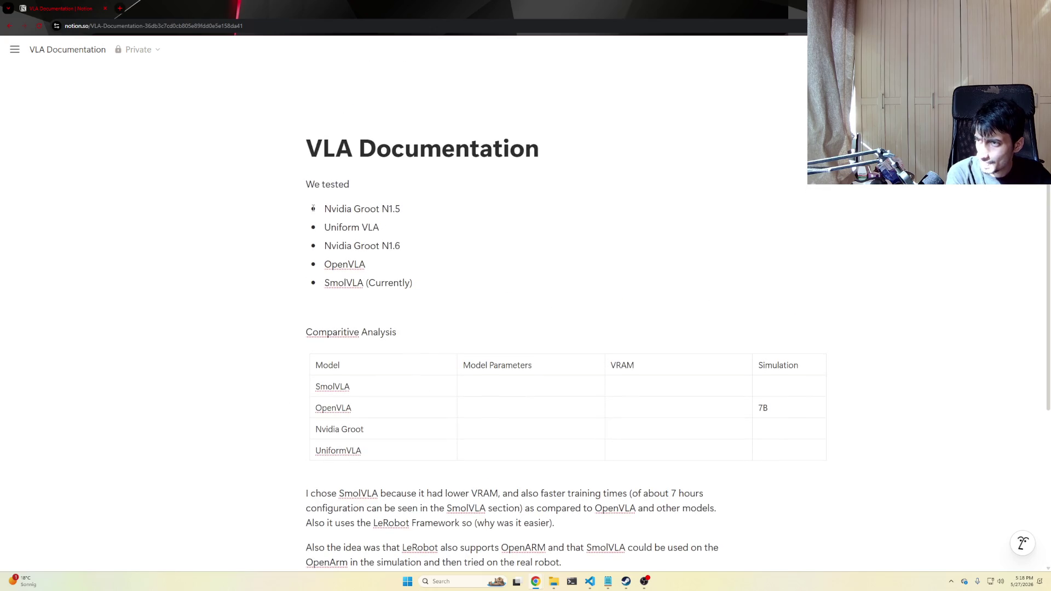
pyautogui.moveTo(329, 184); pyautogui.dragTo(304, 192)
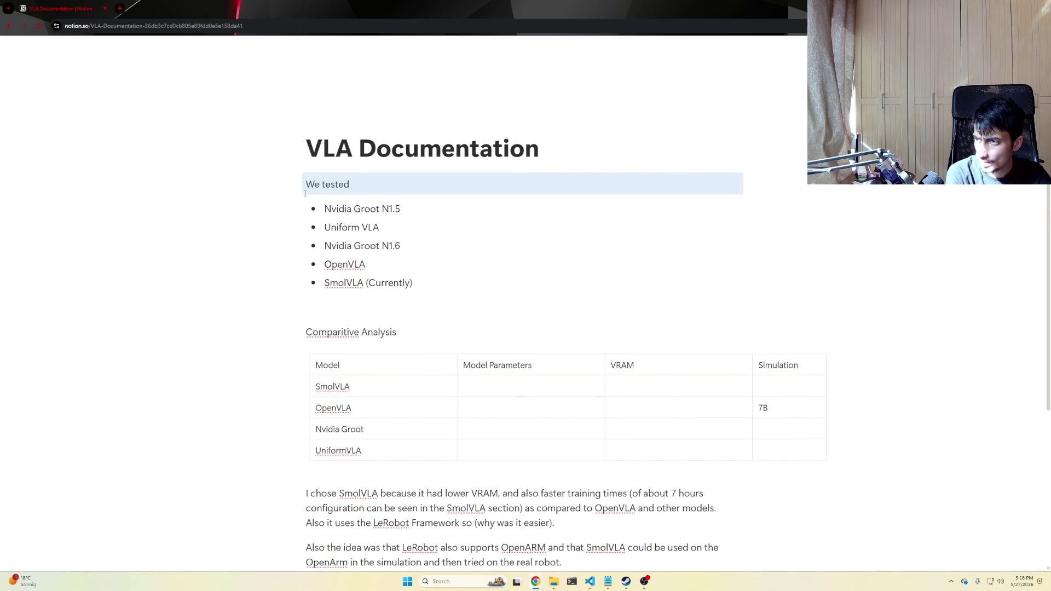
# Insert an empty line above 'We tested' and create a new subpage there via /page.
pyautogui.press('Return')
pyautogui.press('Return')
pyautogui.press('BackSpace')
pyautogui.press('Return')
pyautogui.press('Up')
pyautogui.write('/set')
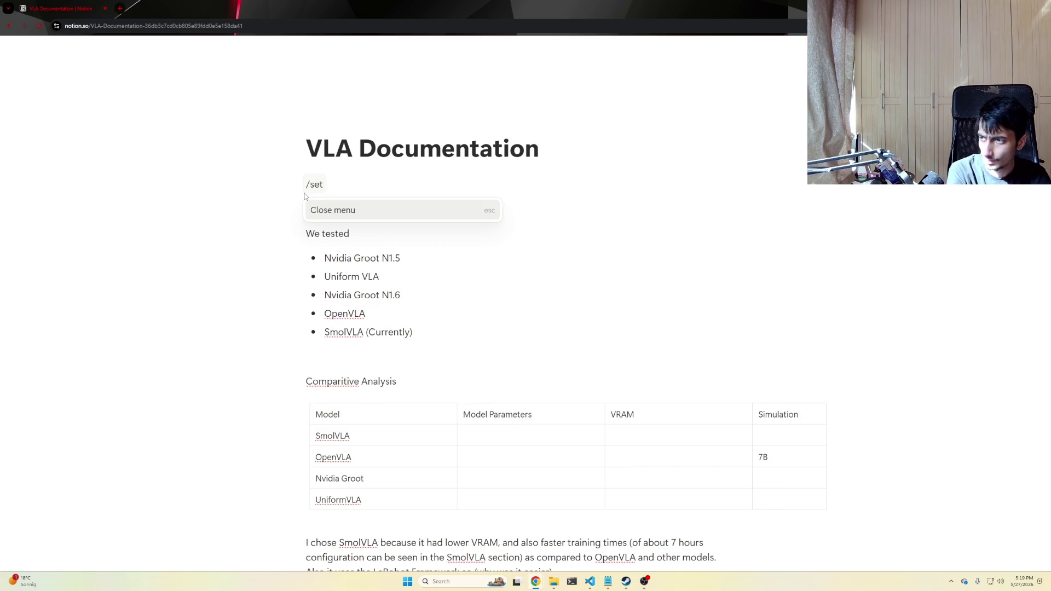
pyautogui.press('BackSpace')
pyautogui.press('BackSpace')
pyautogui.press('BackSpace')
pyautogui.write('page')
pyautogui.press('Return')
pyautogui.write('Setup')
# Title the subpage 'Setup' and add a SmolVLA heading in its body.
pyautogui.press('Return')
pyautogui.write('##')
pyautogui.press('BackSpace')
pyautogui.press('BackSpace')
pyautogui.write('## ')
pyautogui.write('o')
pyautogui.press('BackSpace')
pyautogui.write('SmolVLA')
pyautogui.press('Return')
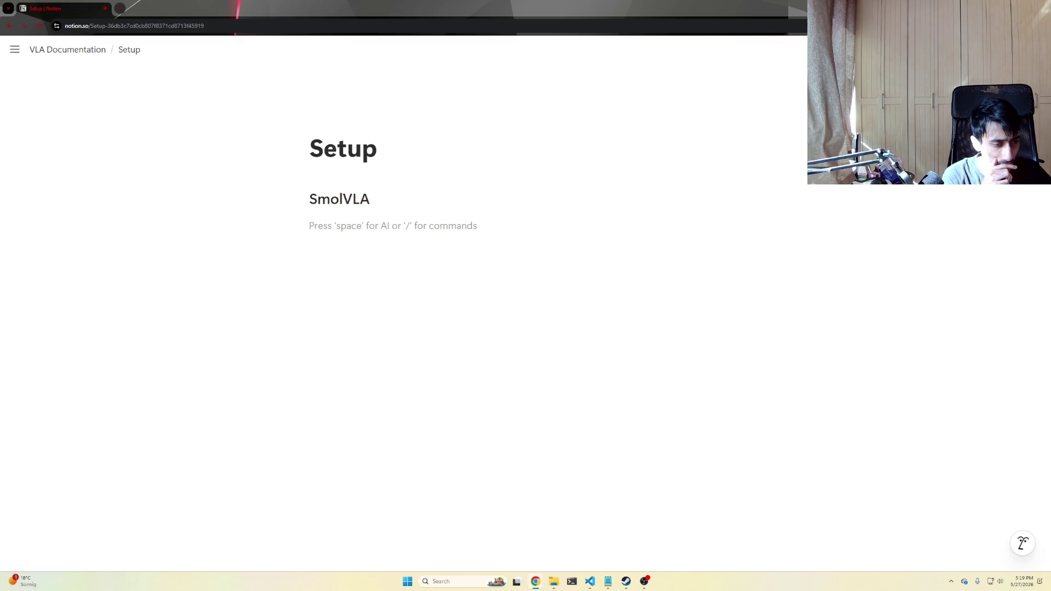
pyautogui.click(995, 581)
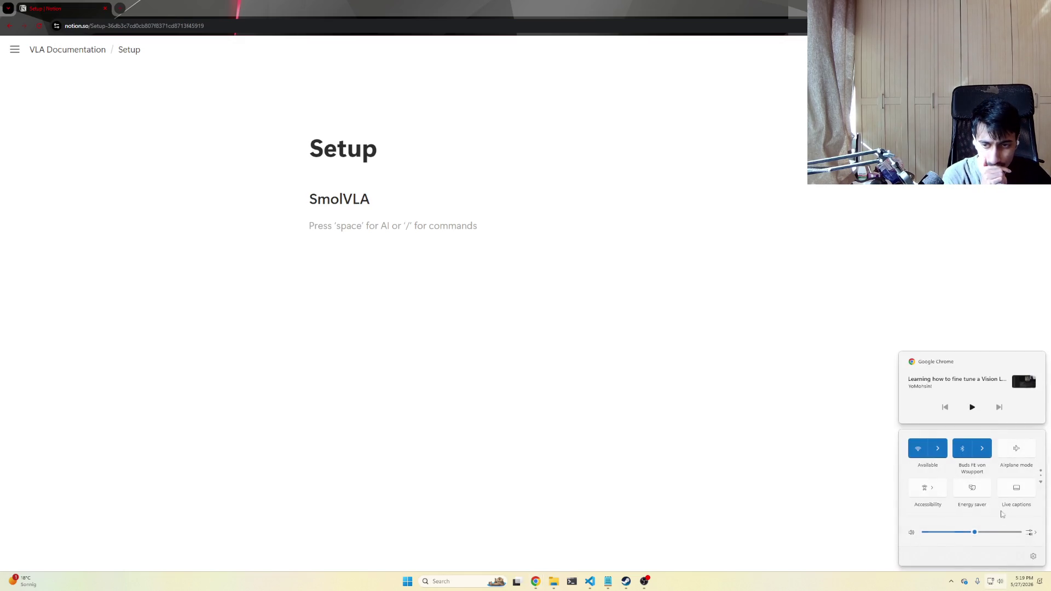
pyautogui.click(1031, 533)
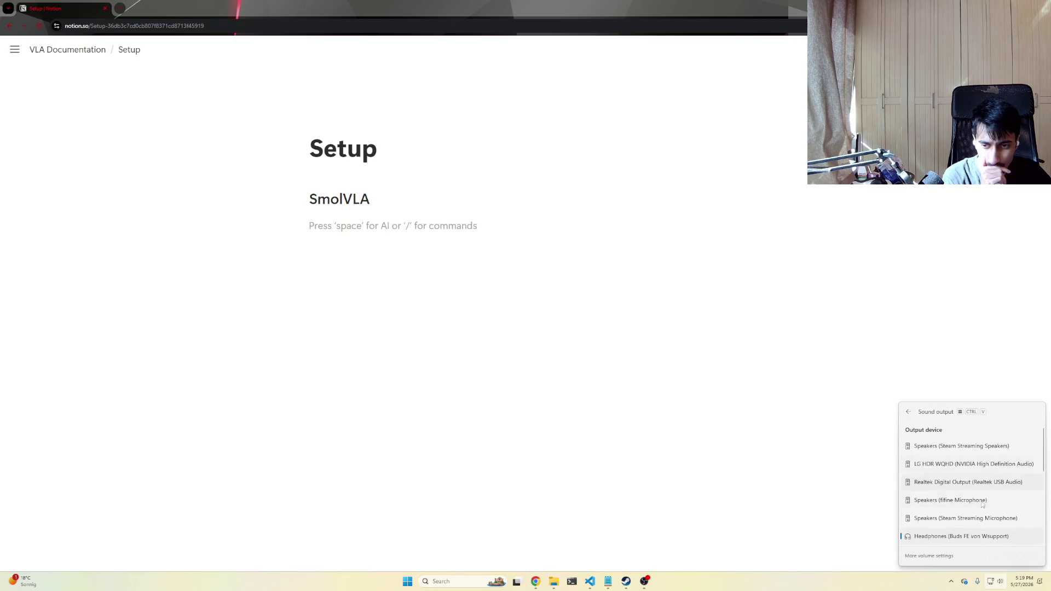
pyautogui.press('Escape')
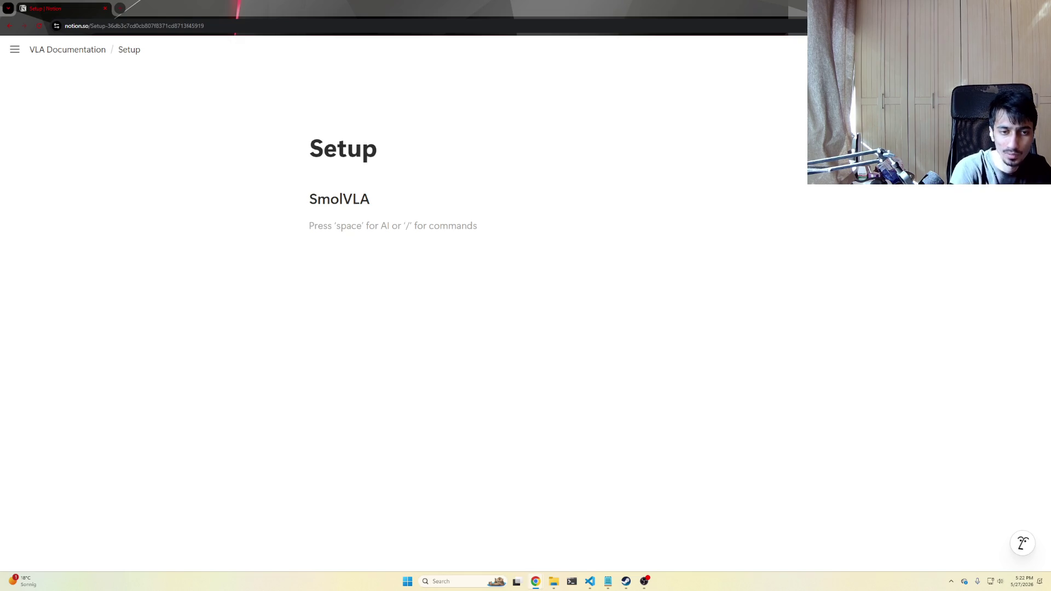
pyautogui.click(549, 259)
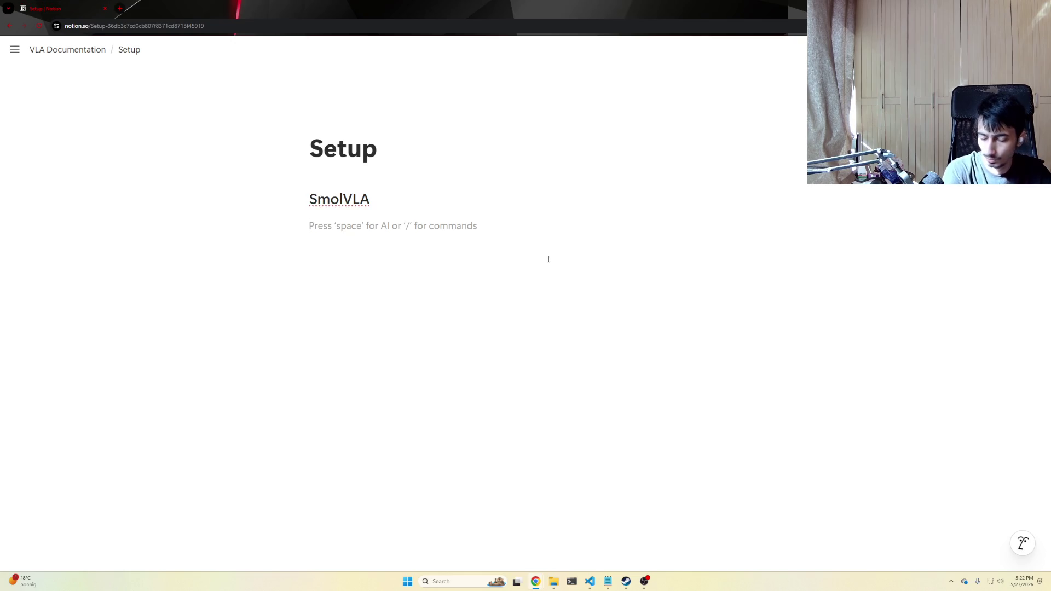
pyautogui.write('/code')
# Create a code block under SmolVLA with the git clone lerobot.git command as its first line.
pyautogui.press('Return')
pyautogui.write('git clone')
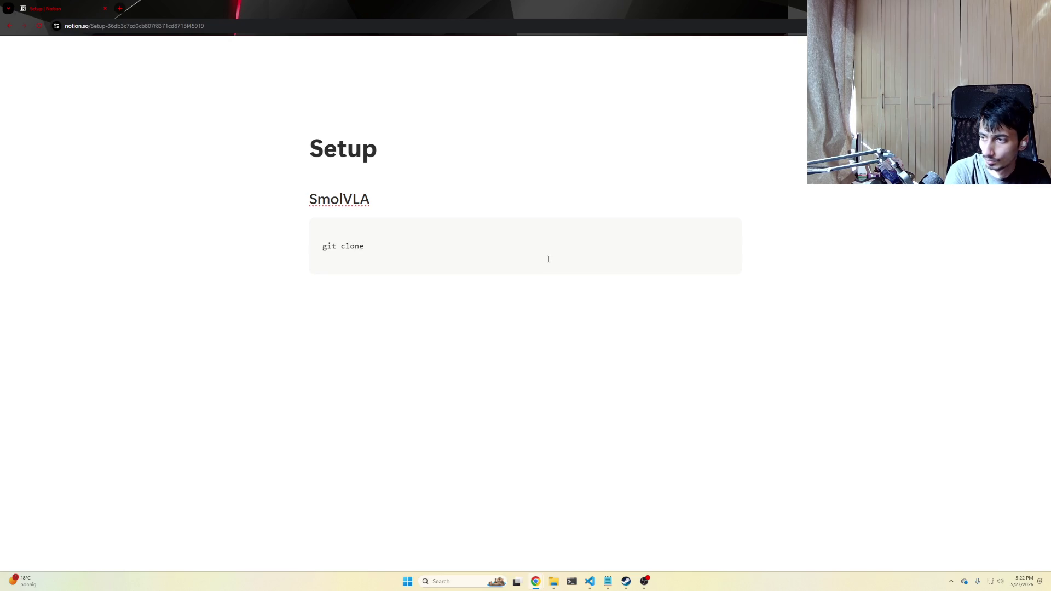
pyautogui.write(' htt')
pyautogui.press('BackSpace')
pyautogui.press('BackSpace')
pyautogui.press('BackSpace')
pyautogui.write('(lerobot.git)')
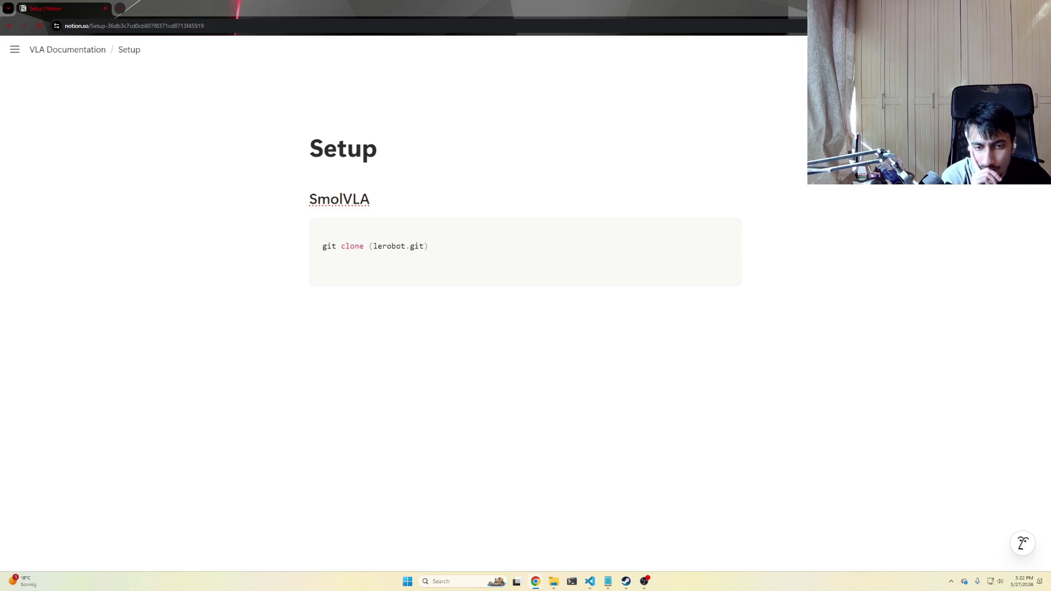
pyautogui.press('Escape')
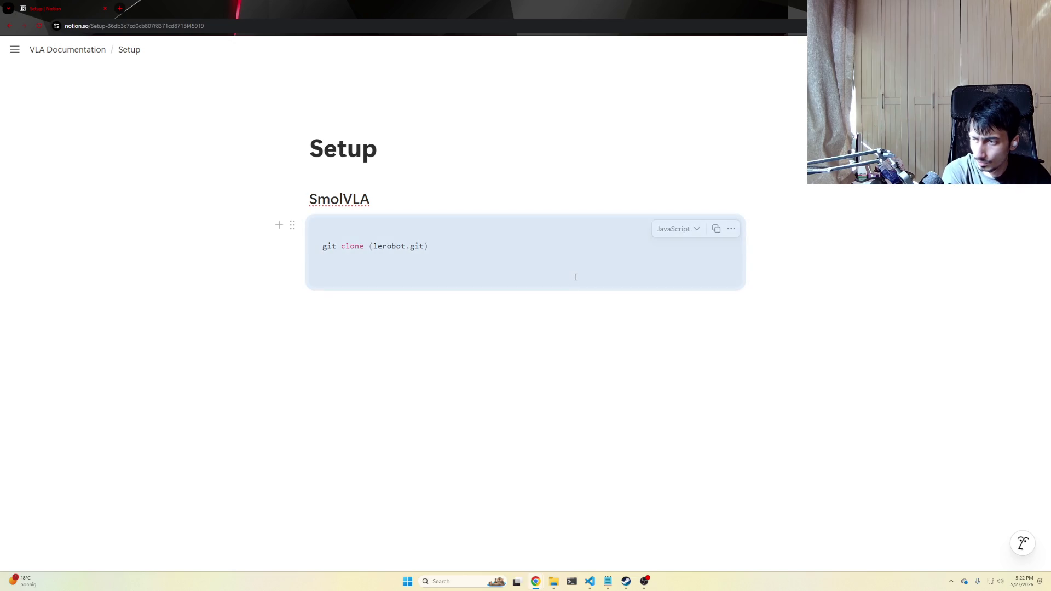
pyautogui.click(580, 245)
pyautogui.press('Return')
pyautogui.write('uv pip')
# Add the 'uv python pip install 3.12' and 'uv venv --' lines to the code block.
pyautogui.press('BackSpace')
pyautogui.press('BackSpace')
pyautogui.write('ython poi')
pyautogui.press('BackSpace')
pyautogui.press('BackSpace')
pyautogui.write('oi')
pyautogui.press('BackSpace')
pyautogui.press('BackSpace')
pyautogui.write('ip install')
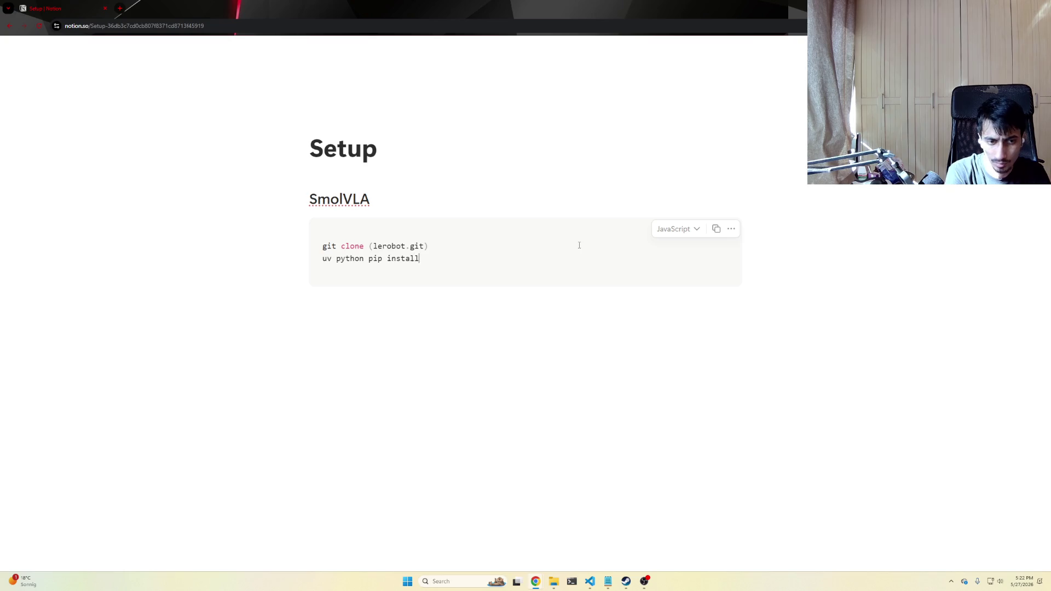
pyautogui.write(' 3.12')
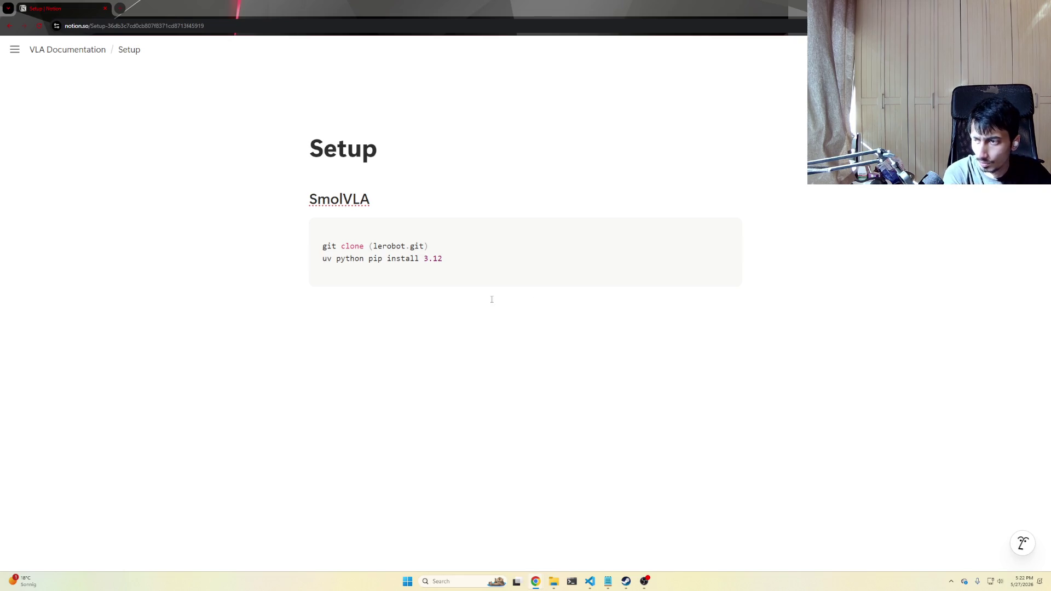
pyautogui.press('Return')
pyautogui.write('uv venv ')
pyautogui.moveTo(526, 257)
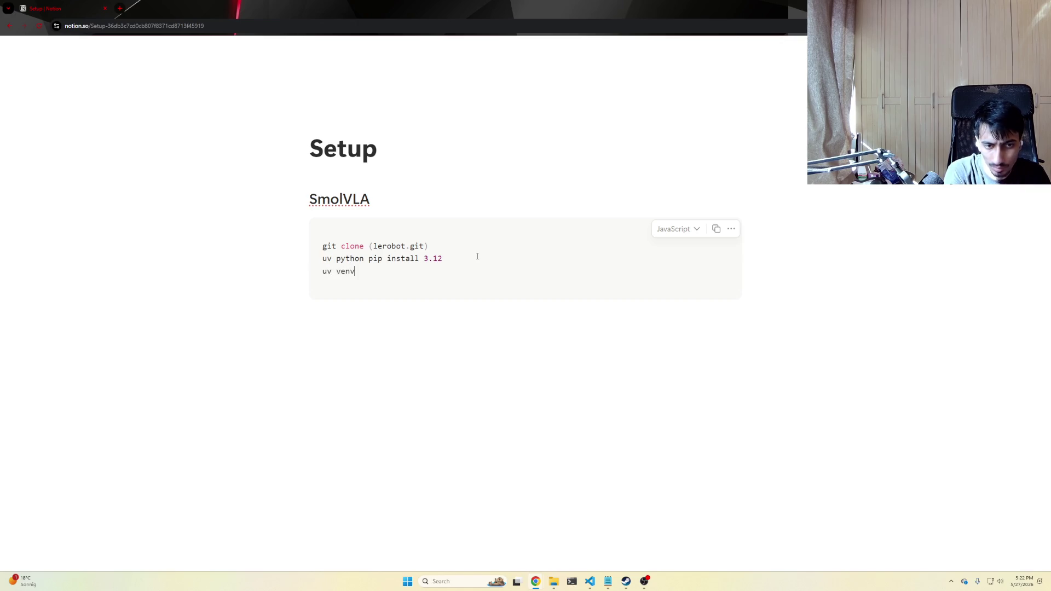
pyautogui.write('--')
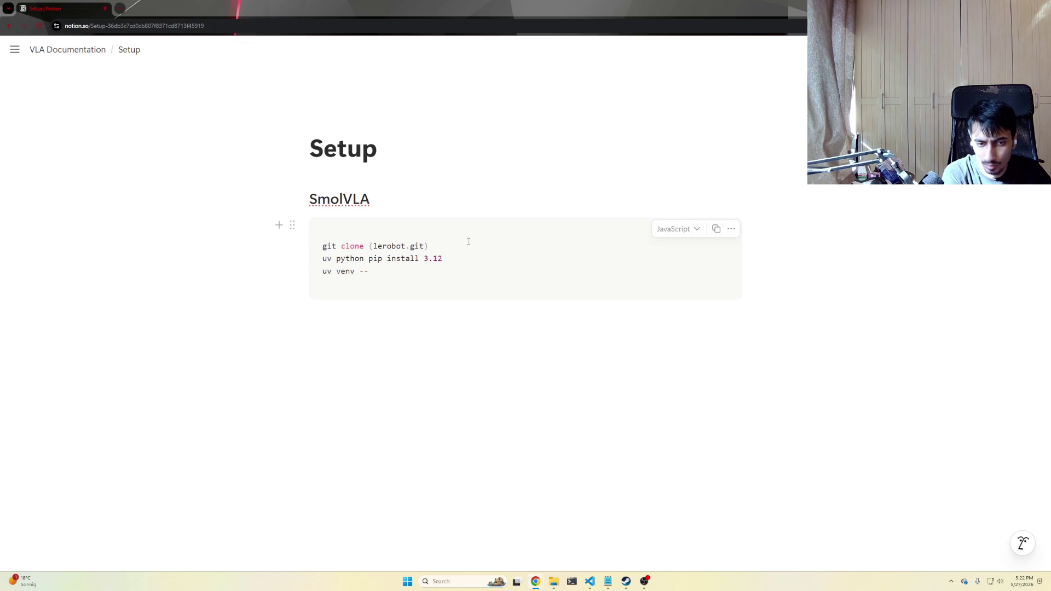
pyautogui.click(438, 246)
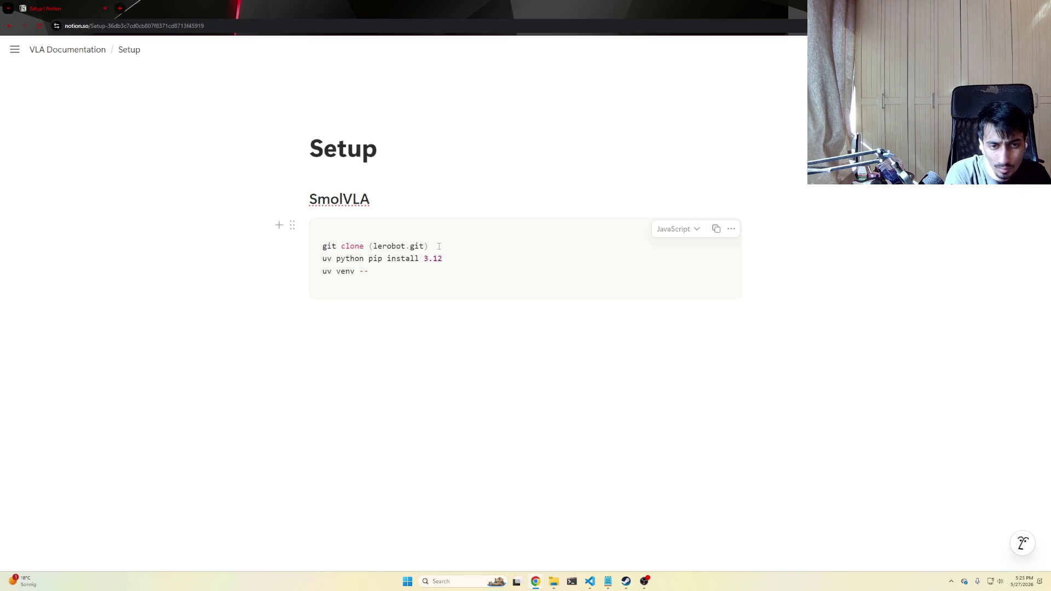
# Add cd lerobot, uv venv --python 3.12, source .venv/bin/activate and uv pip install -e ".[smolvla]" lines.
pyautogui.press('Return')
pyautogui.write('cd lerobot')
pyautogui.press('Return')
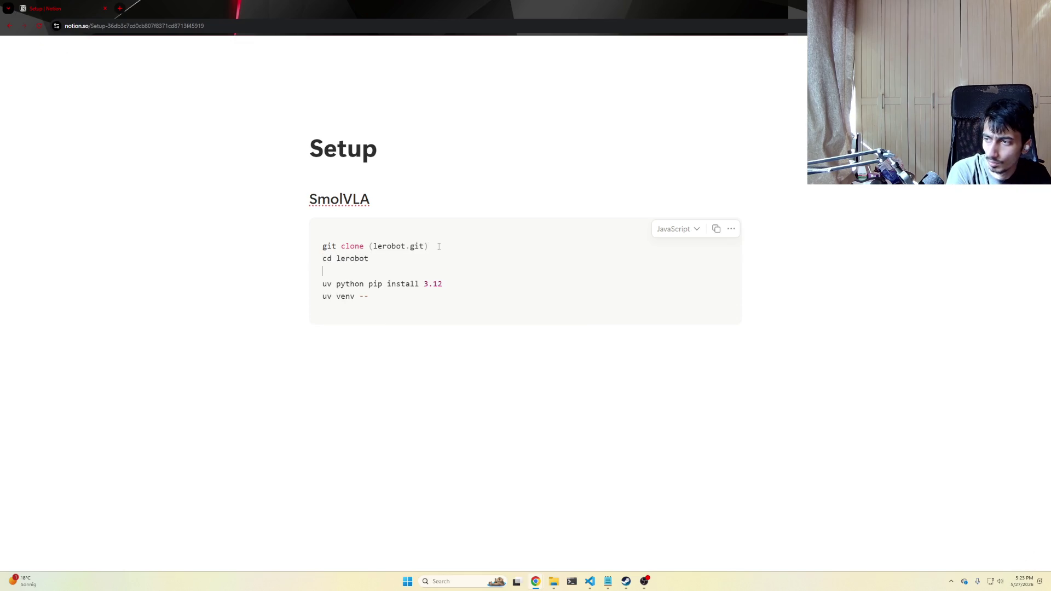
pyautogui.press('BackSpace')
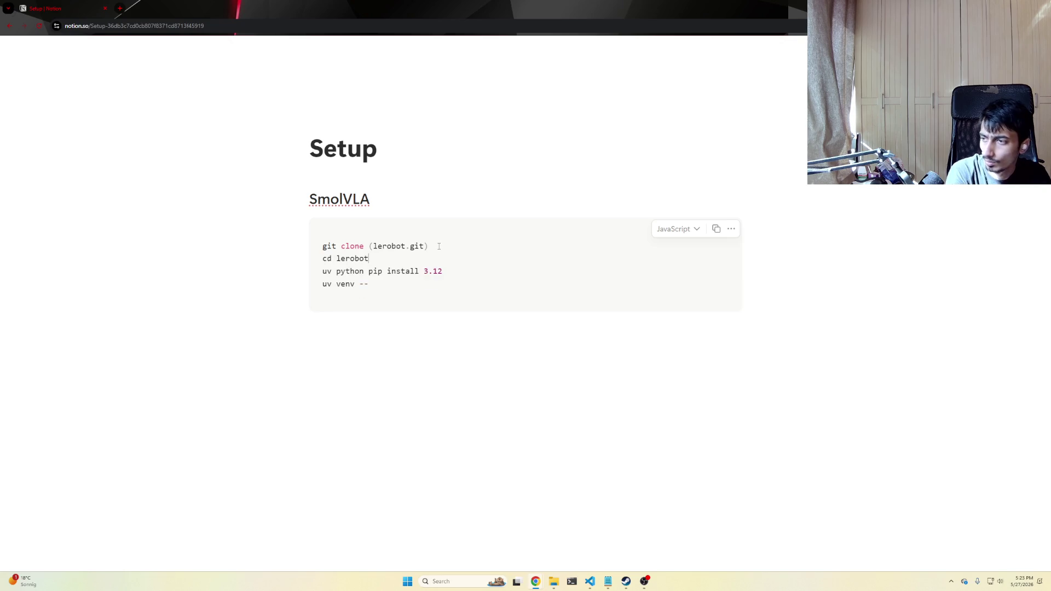
pyautogui.press('Right')
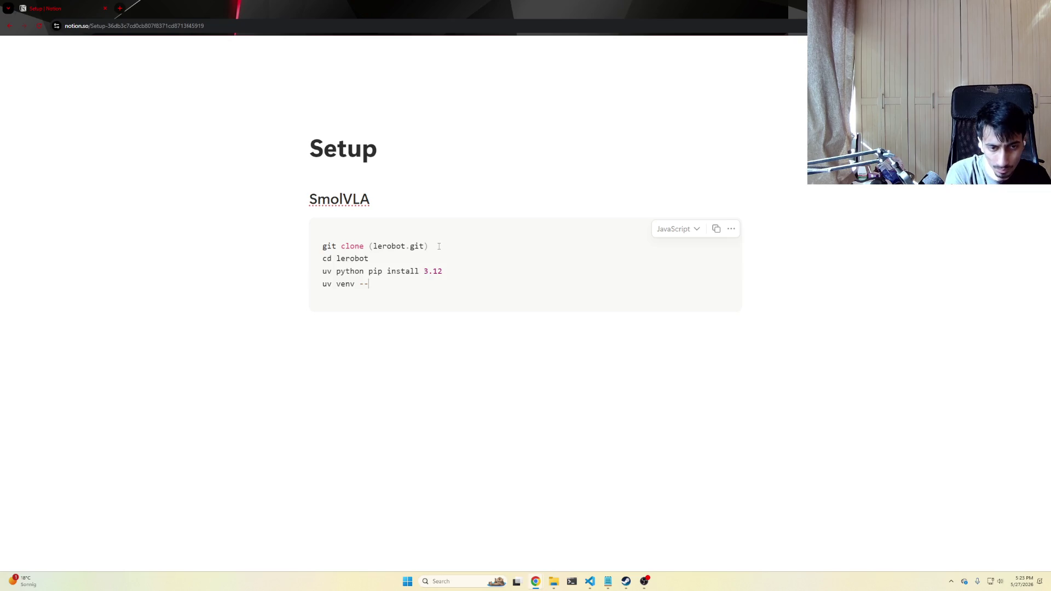
pyautogui.write('python 3.12  ')
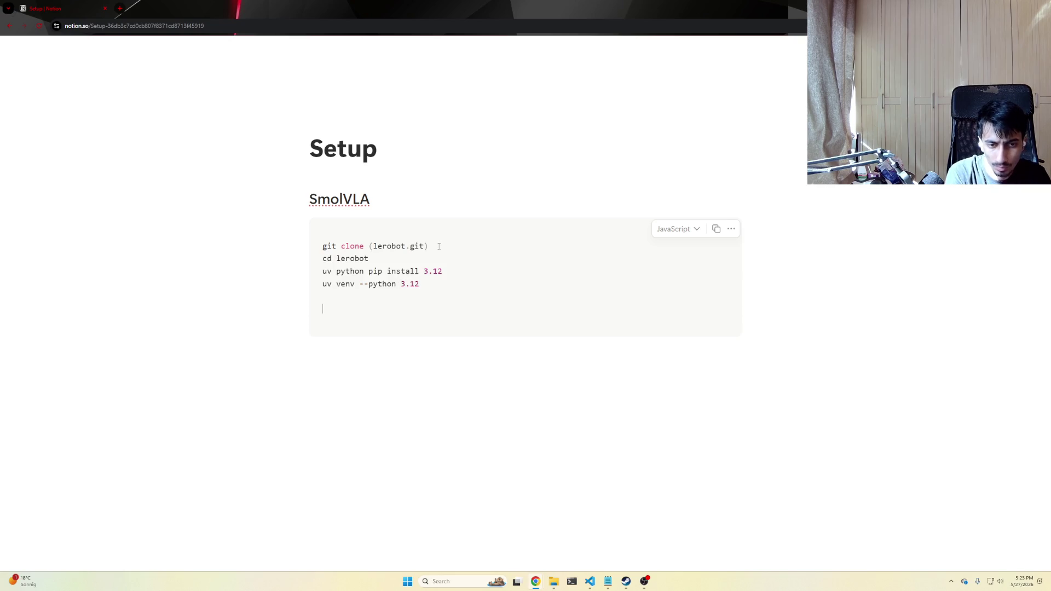
pyautogui.write('source .venv/bin/activate')
pyautogui.press('Return')
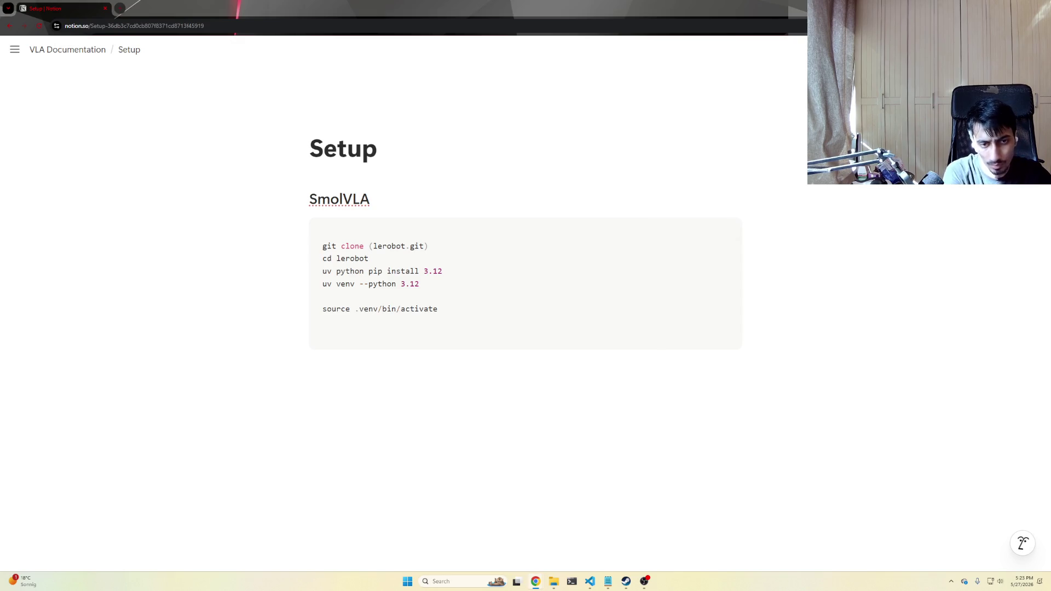
pyautogui.write('uv pip install -e ".[smolvla]"')
pyautogui.press('Return')
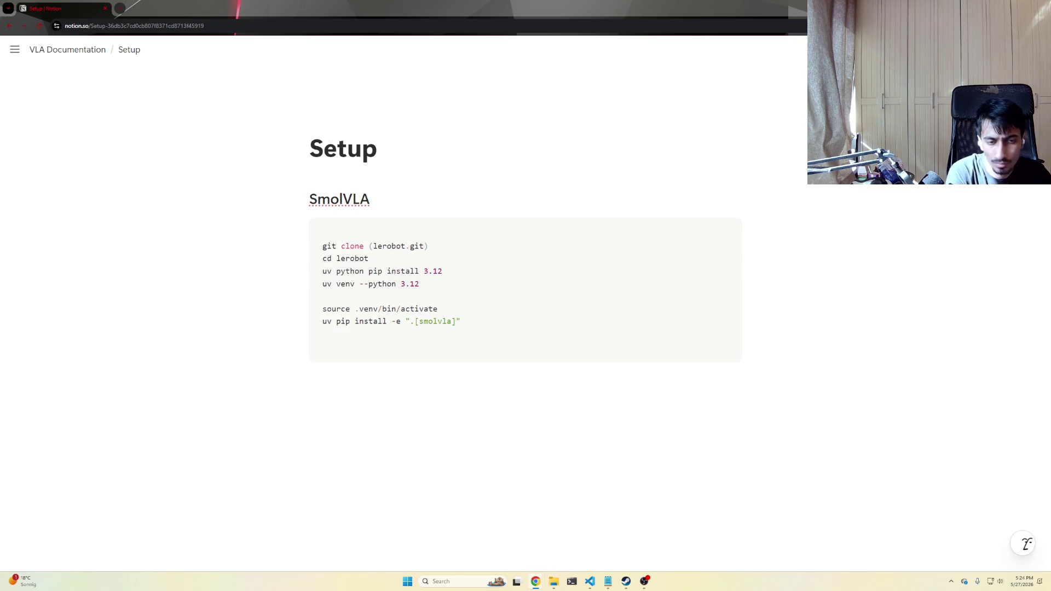
pyautogui.moveTo(526, 283)
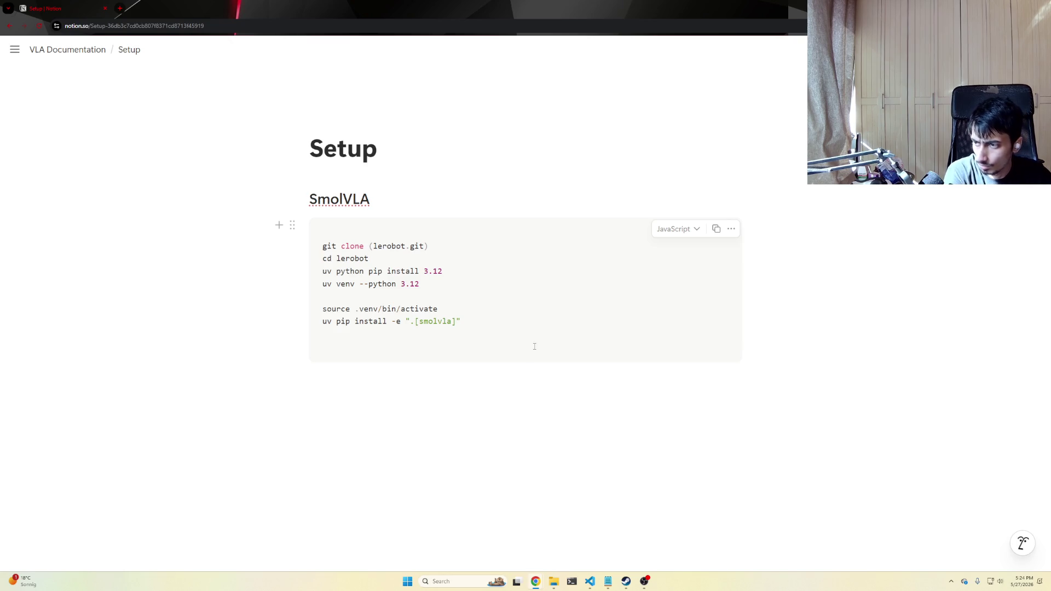
# Finish the block with uv pip install lerobot and extend the editable install extras to ".[smolvla, sim]".
pyautogui.click(512, 332)
pyautogui.write('uv pip install -e e')
pyautogui.press('BackSpace')
pyautogui.write('.')
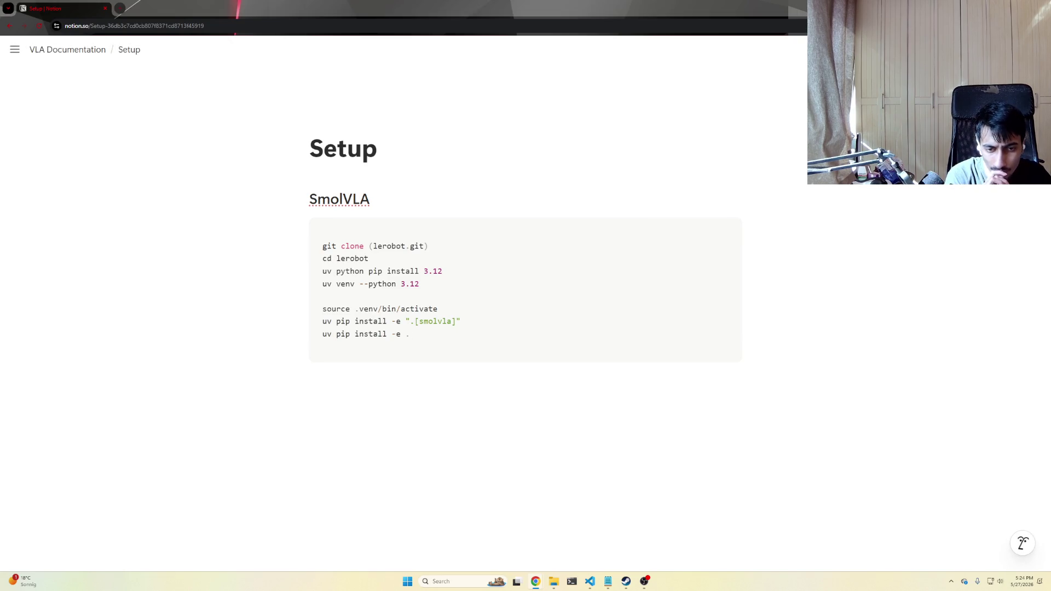
pyautogui.press('Escape')
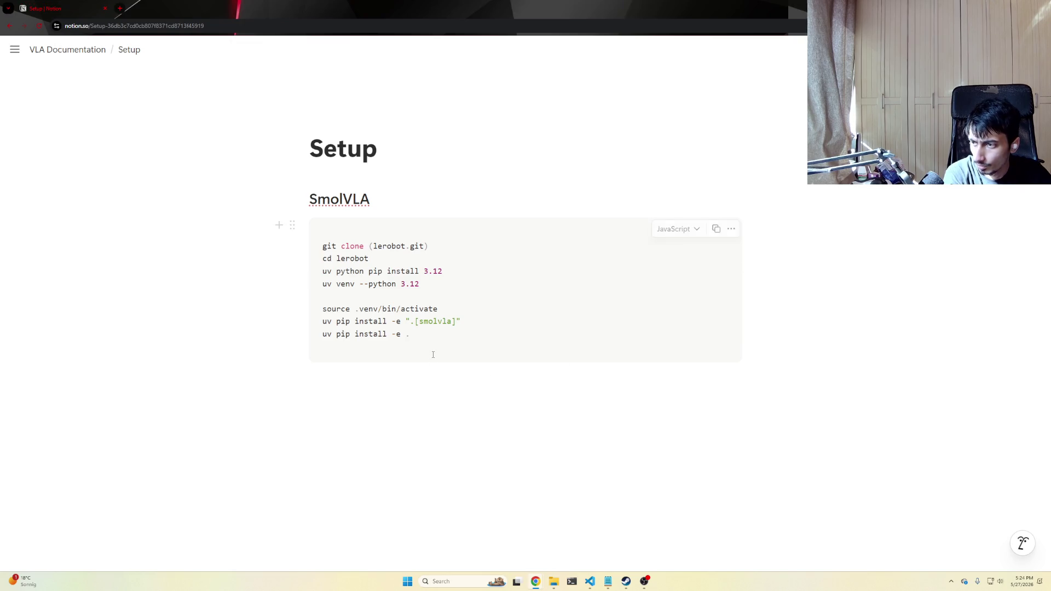
pyautogui.click(435, 347)
pyautogui.press('Return')
pyautogui.write('uv pip install r')
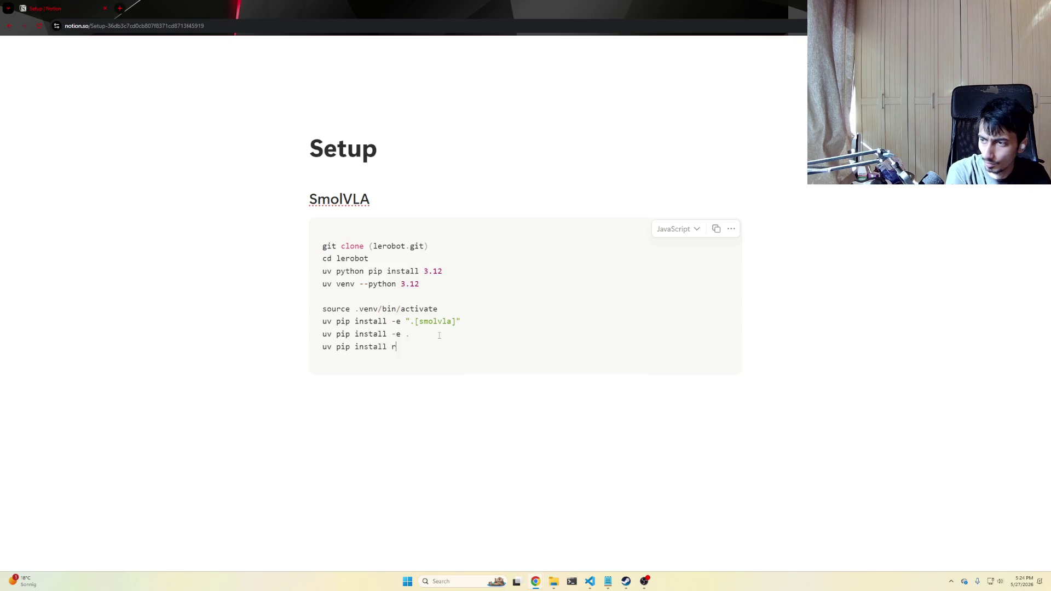
pyautogui.press('BackSpace')
pyautogui.write('lerobot')
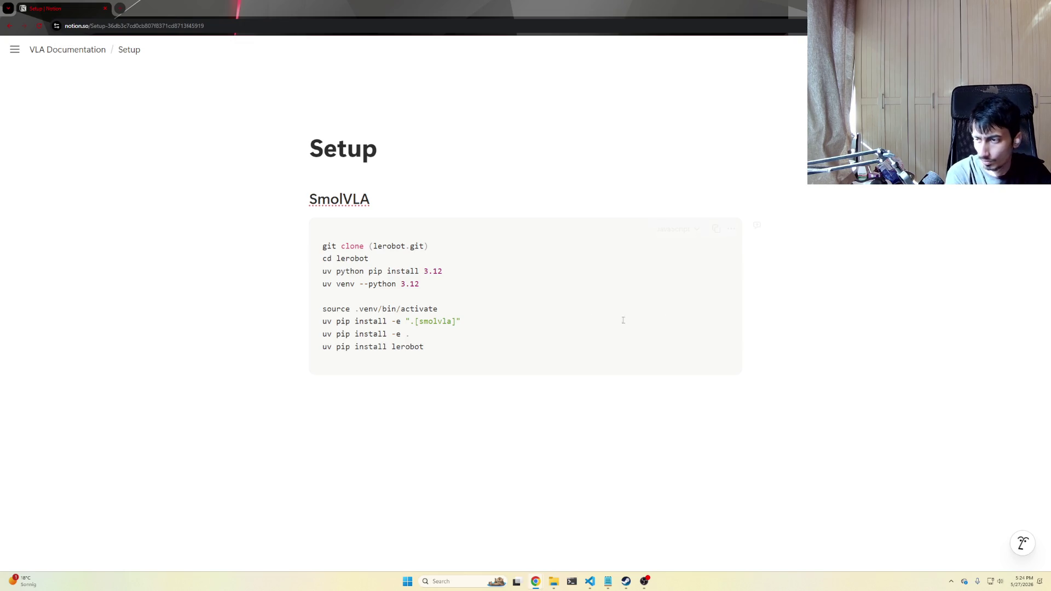
pyautogui.click(455, 321)
pyautogui.write(', sim')
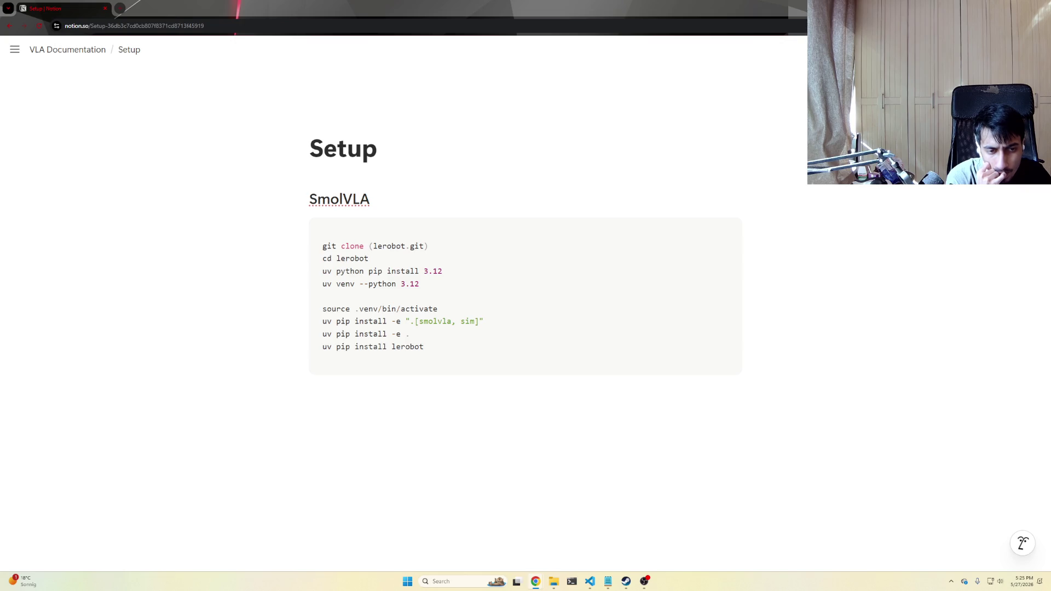
# Replace the sim extra so the editable install reads ".[smolvla,test]".
pyautogui.doubleClick(468, 321)
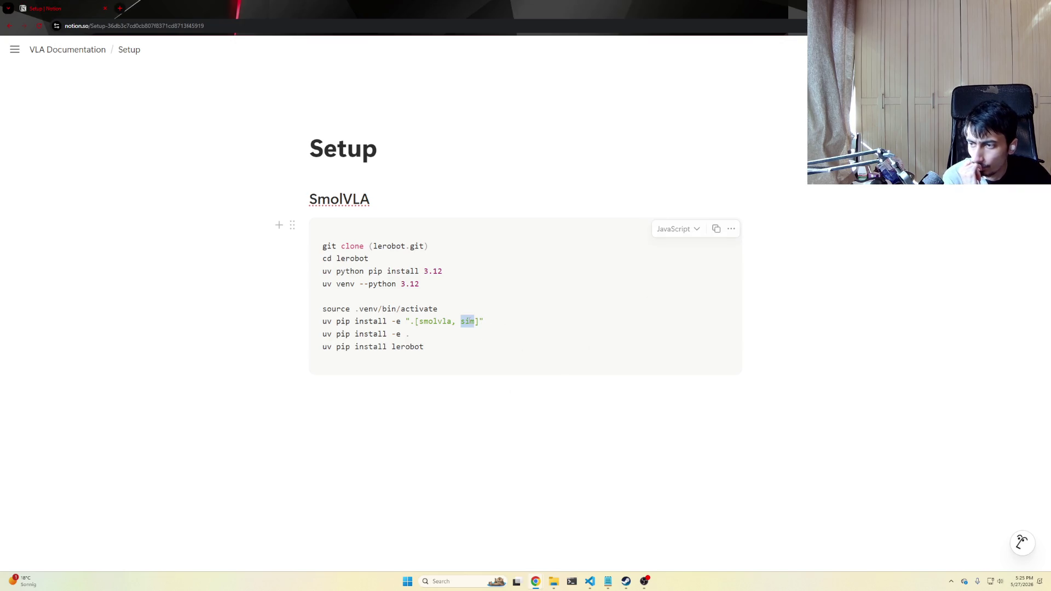
pyautogui.press('BackSpace')
pyautogui.press('BackSpace')
pyautogui.press('BackSpace')
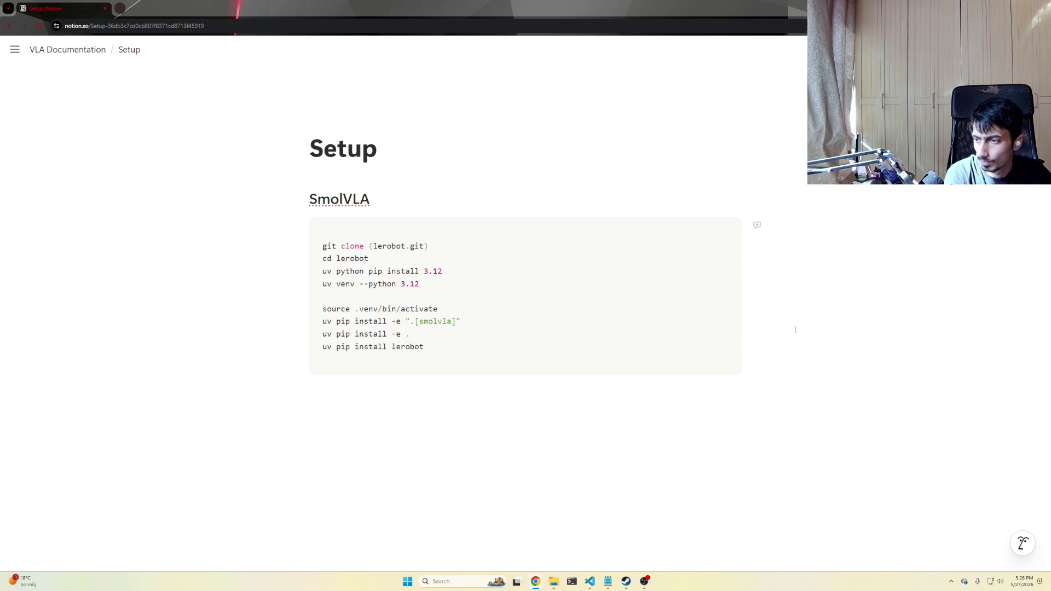
pyautogui.moveTo(526, 296)
pyautogui.click(452, 321)
pyautogui.write(',test')
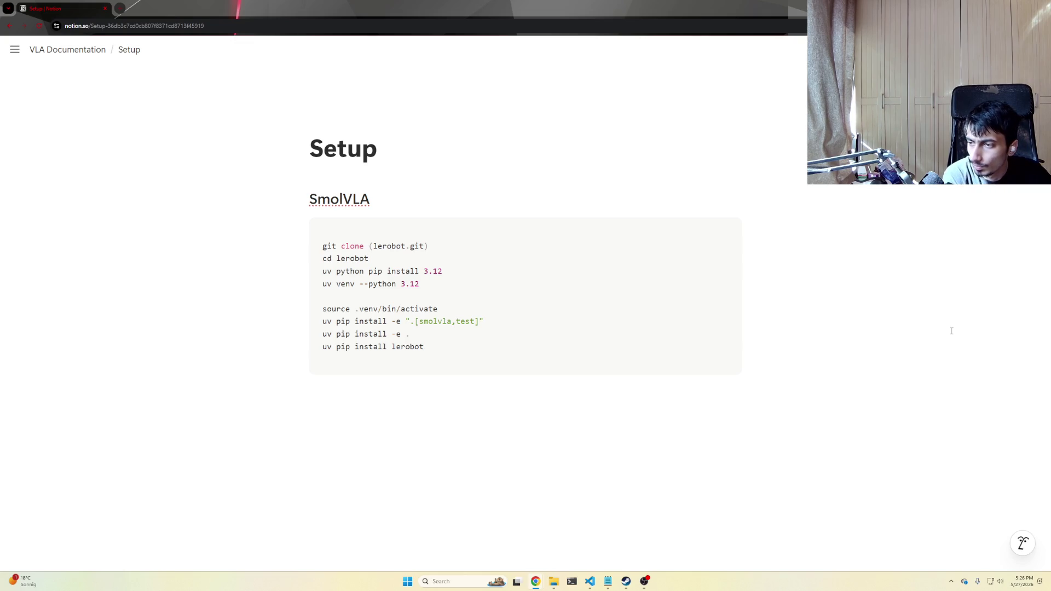
# Drop the test extra leaving ".[smolvla]", start an empty block below, and switch to VS Code.
pyautogui.click(602, 325)
pyautogui.press('Left')
pyautogui.press('Left')
pyautogui.press('BackSpace')
pyautogui.press('BackSpace')
pyautogui.press('BackSpace')
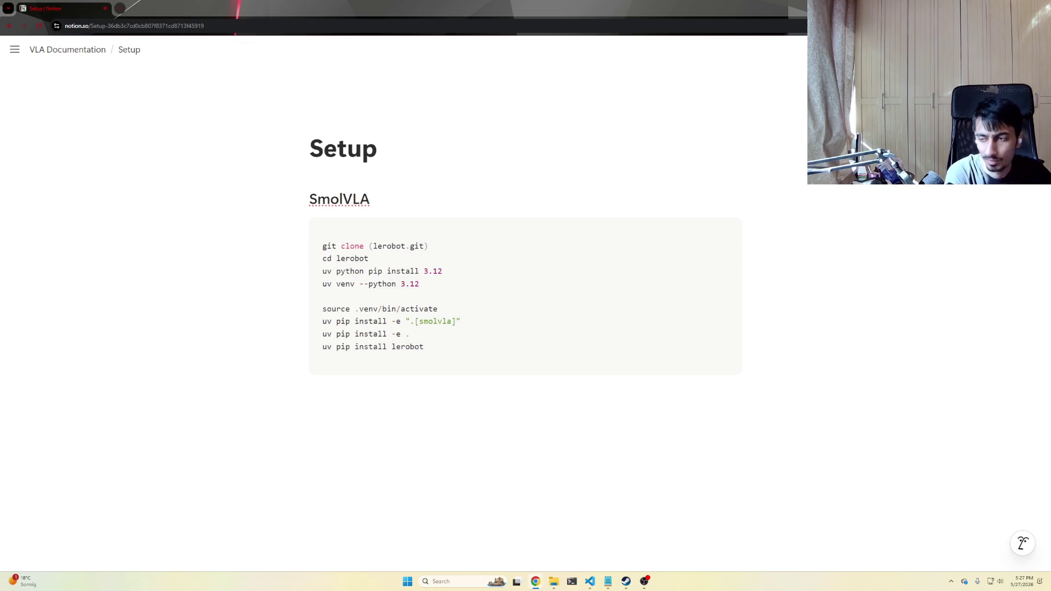
pyautogui.click(726, 402)
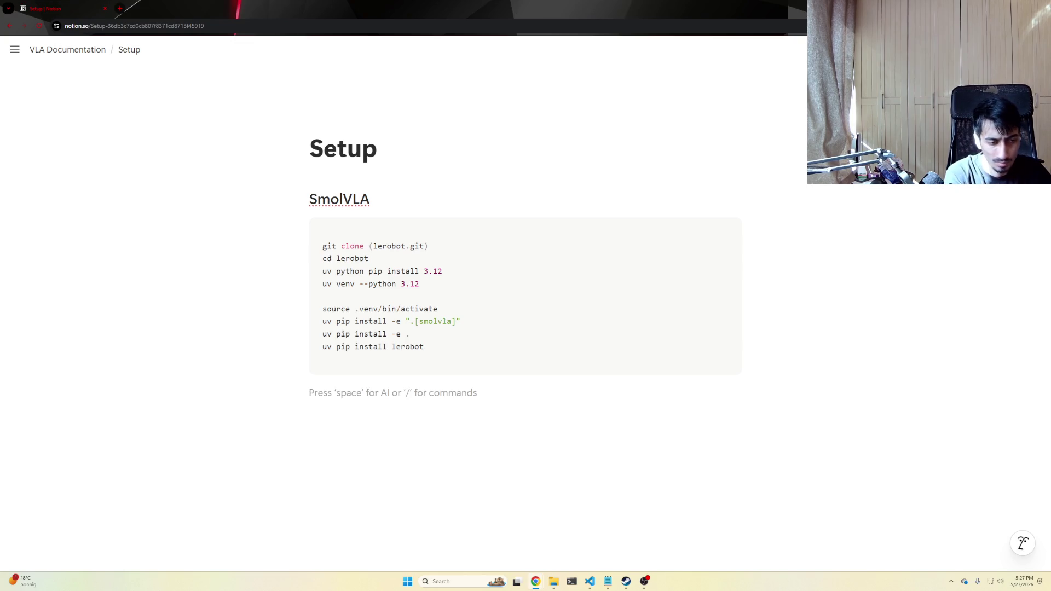
pyautogui.hotkey('alt', 'Tab')
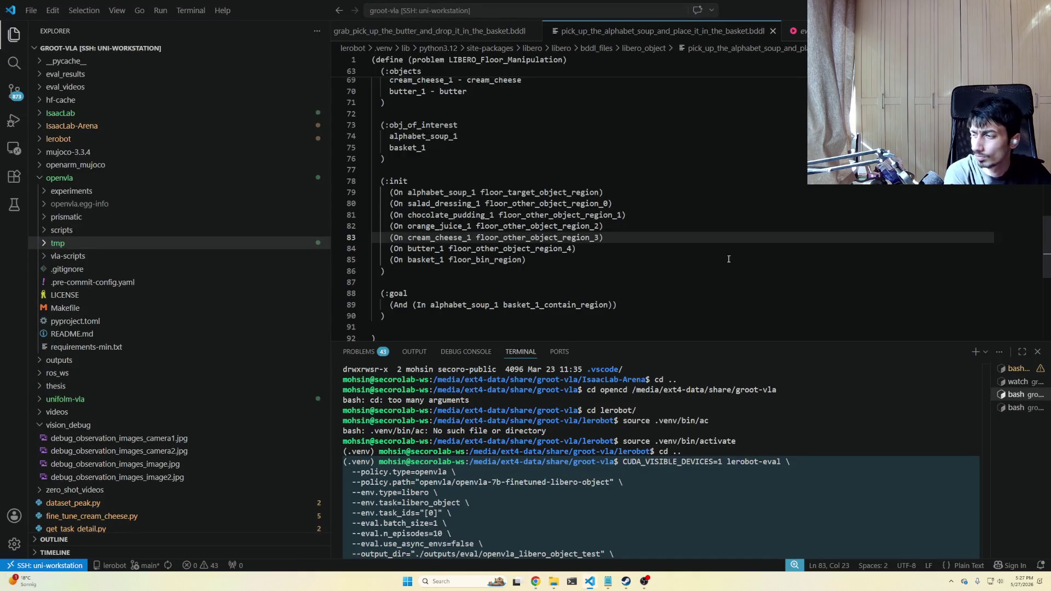
pyautogui.scroll(-4, 156, 335)
pyautogui.moveTo(121, 364)
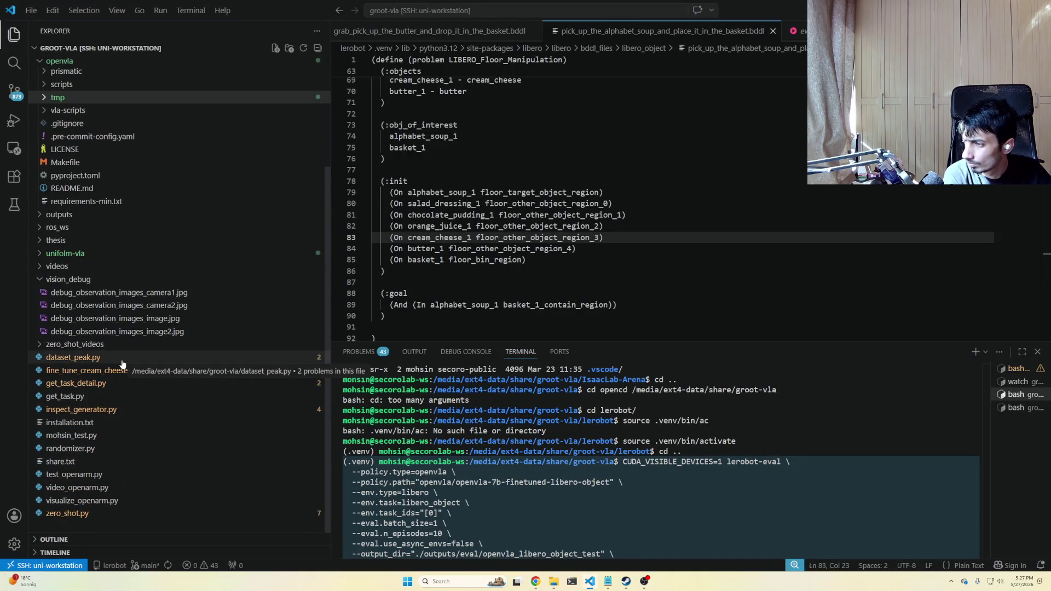
pyautogui.scroll(5, 140, 452)
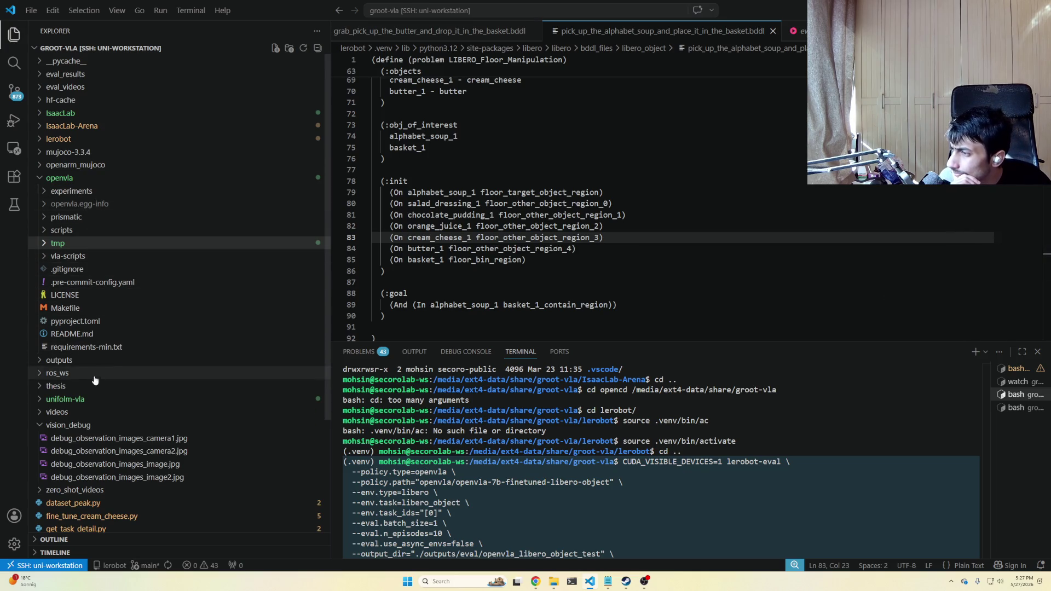
# Collapse openvla and expand lerobot in the Explorer, then return to Notion on a new line.
pyautogui.click(72, 179)
pyautogui.click(59, 139)
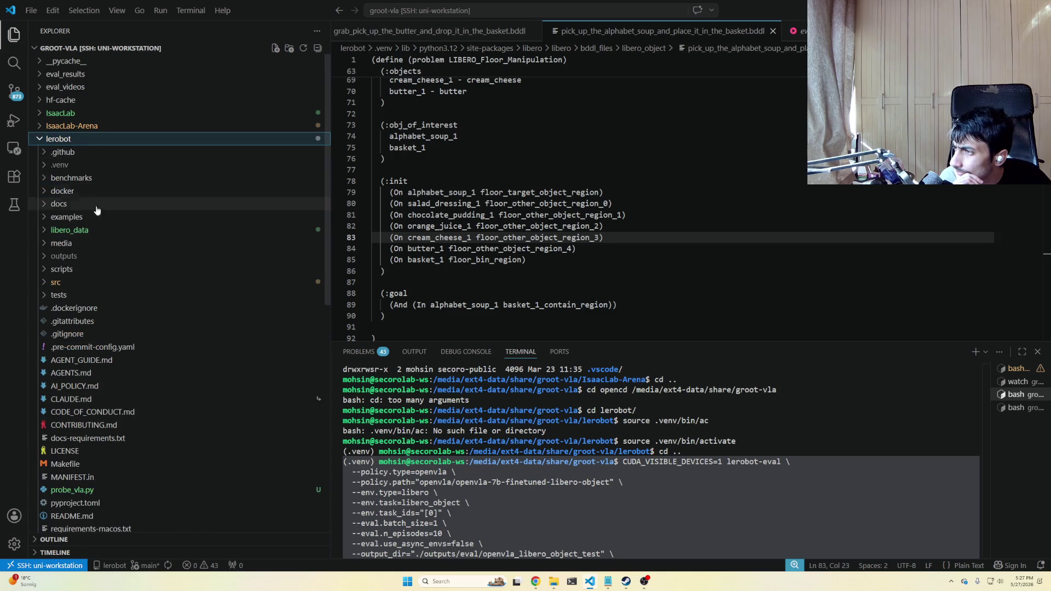
pyautogui.scroll(-2, 76, 322)
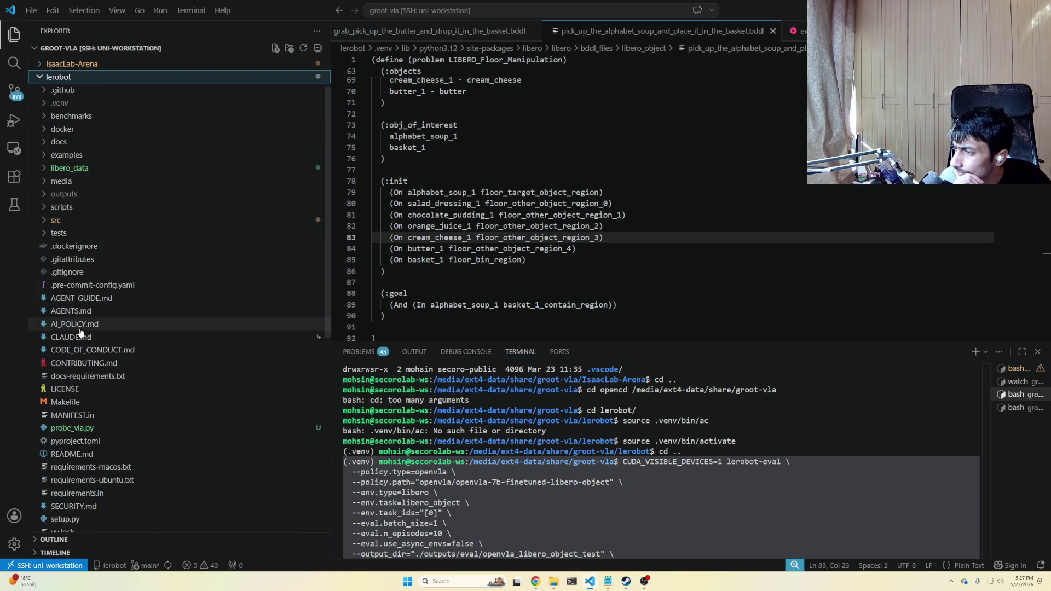
pyautogui.scroll(-3, 81, 337)
pyautogui.scroll(-4, 98, 414)
pyautogui.click(103, 425)
pyautogui.scroll(3, 103, 419)
pyautogui.scroll(3, 103, 407)
pyautogui.scroll(2, 102, 394)
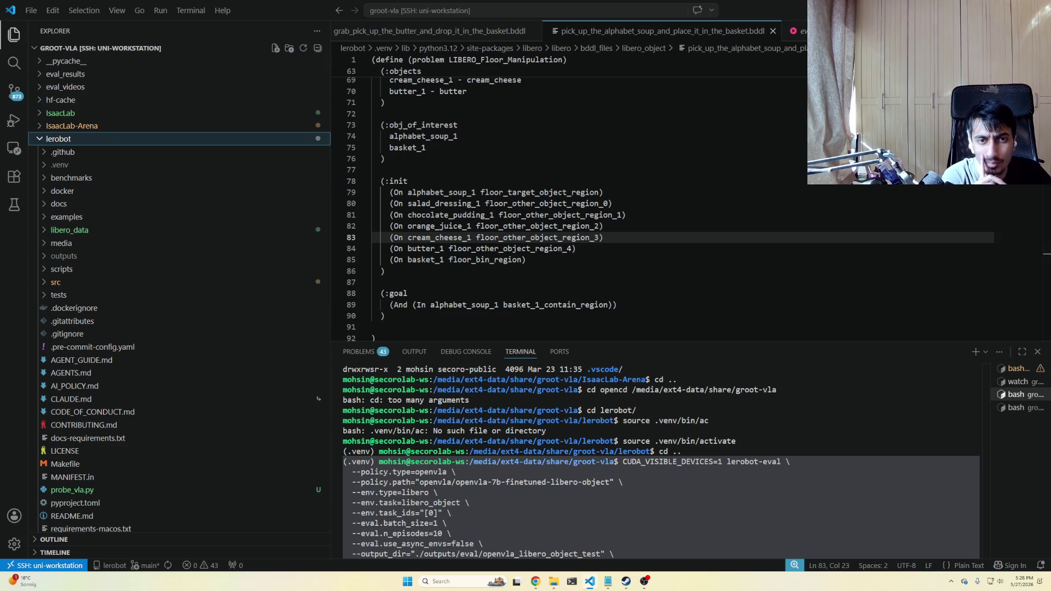
pyautogui.hotkey('alt', 'Tab')
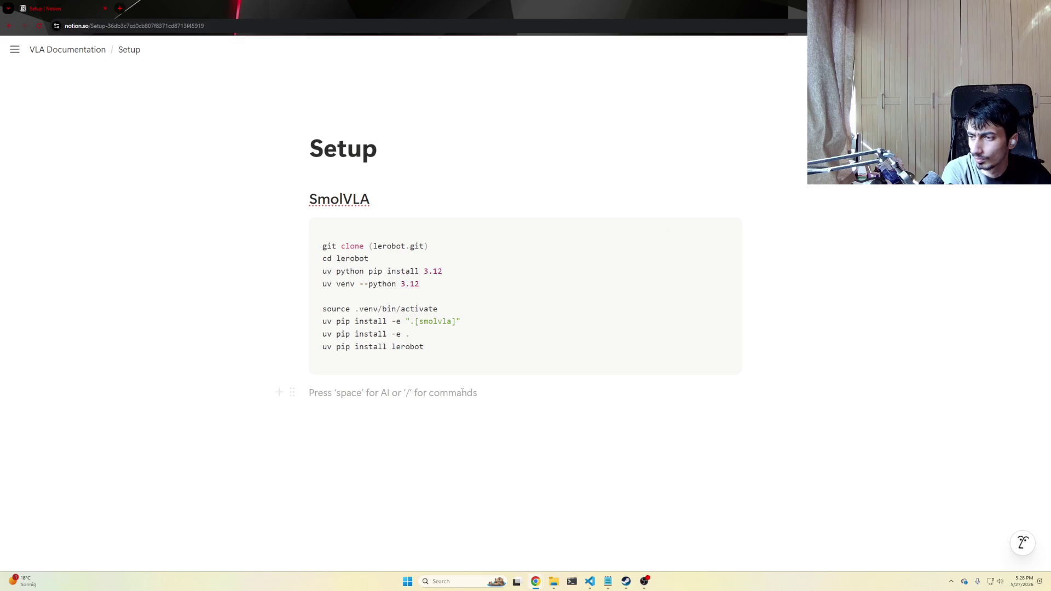
pyautogui.press('Return')
pyautogui.write('check')
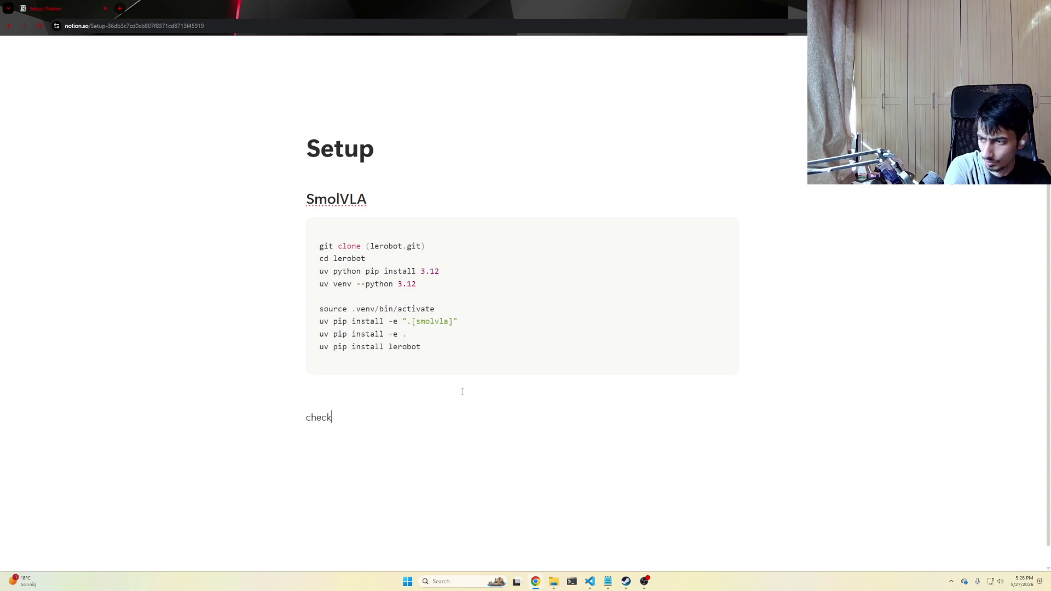
pyautogui.write('_smolvla')
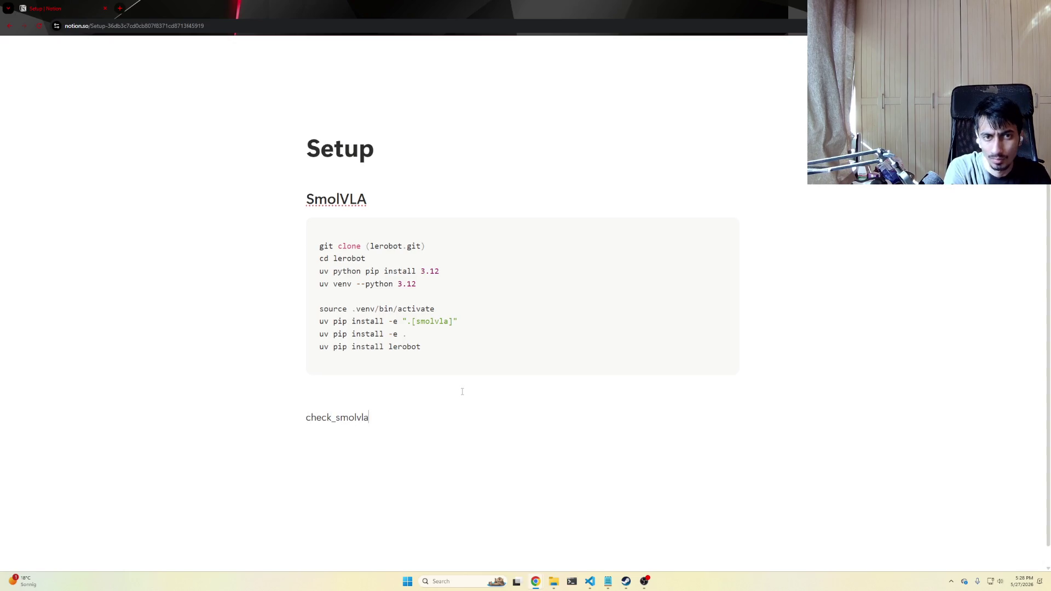
pyautogui.write('.py')
# Write check_smolvla.py with an empty code block below it, clearing a mistyped import and cancelling a screen capture.
pyautogui.press('Return')
pyautogui.write('/code')
pyautogui.press('Return')
pyautogui.write('from lerobot.policies.smolvla.modeling_smolvla import SmolVla')
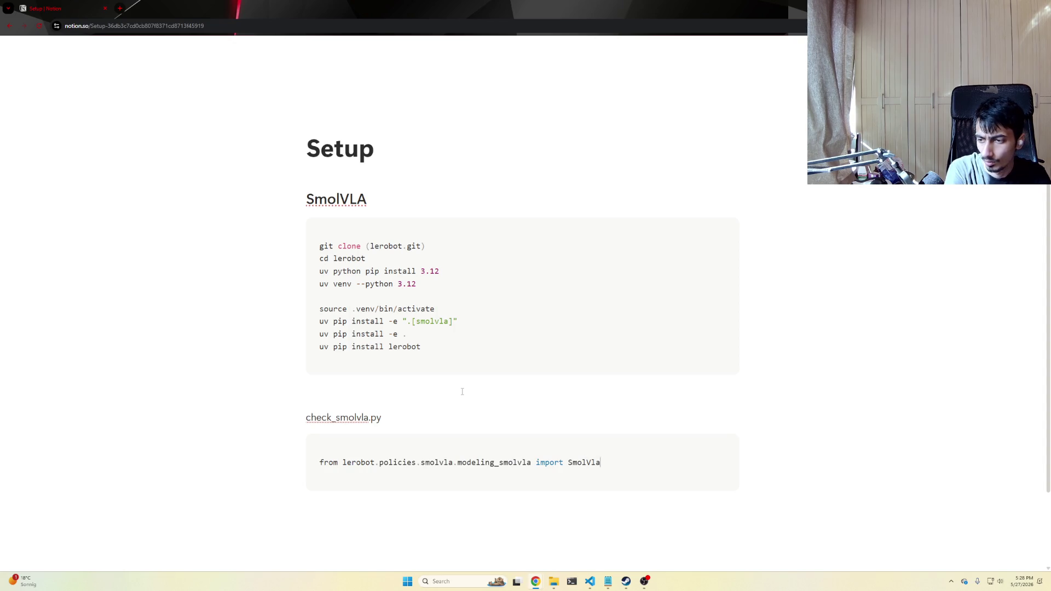
pyautogui.hotkey('ctrl', 'a')
pyautogui.press('BackSpace')
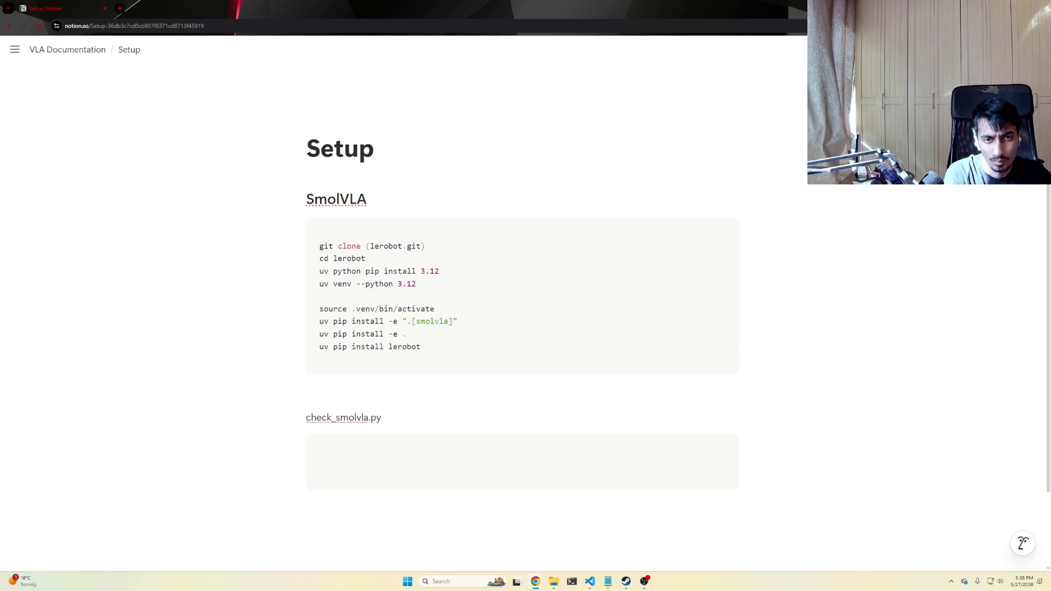
pyautogui.press('super+shift+s')
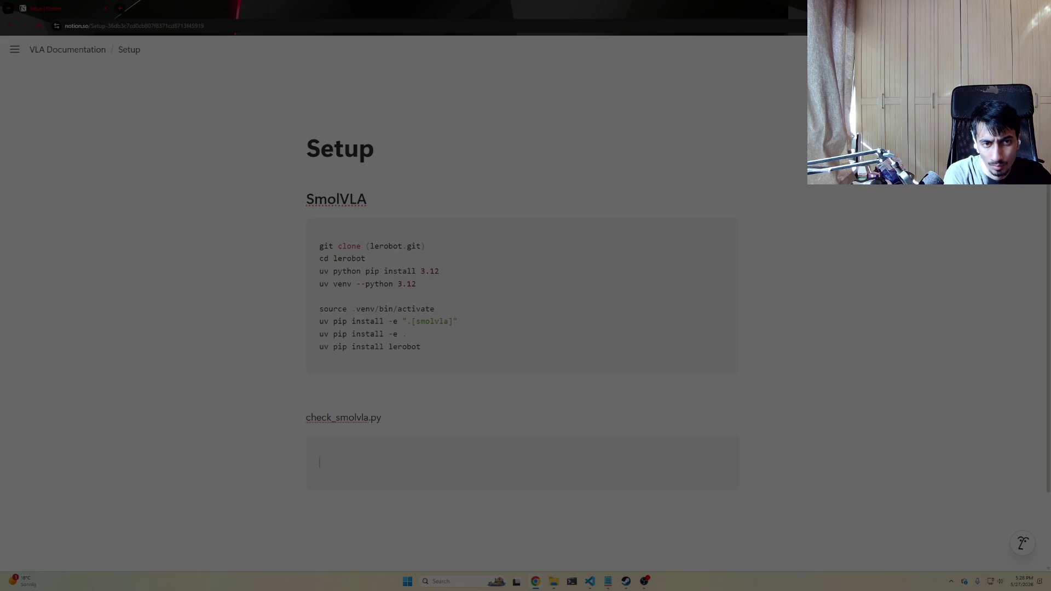
pyautogui.press('Escape')
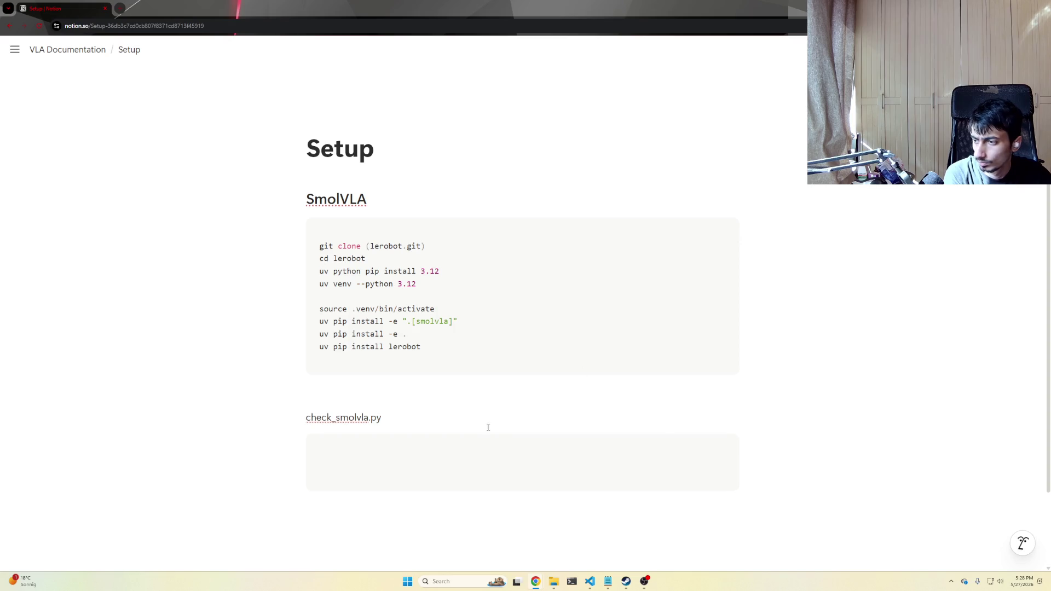
# Paste the SmolVLA loading script into the block, set its language to Python and add a blank line after the import.
pyautogui.click(453, 462)
pyautogui.hotkey('ctrl', 'v')
pyautogui.scroll(-2, 370, 385)
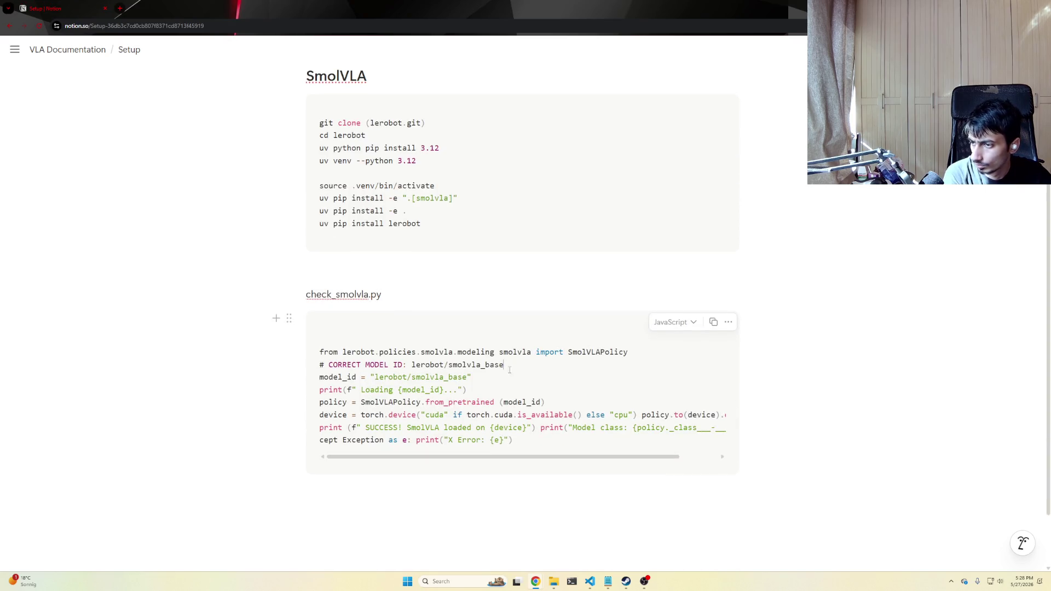
pyautogui.moveTo(508, 369); pyautogui.dragTo(325, 367)
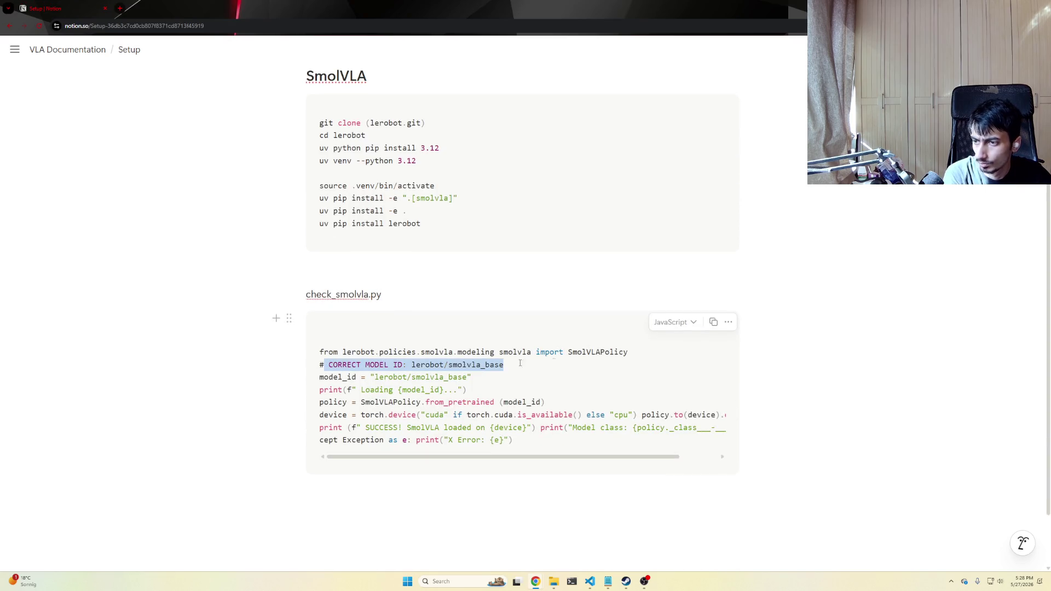
pyautogui.click(680, 329)
pyautogui.write('python')
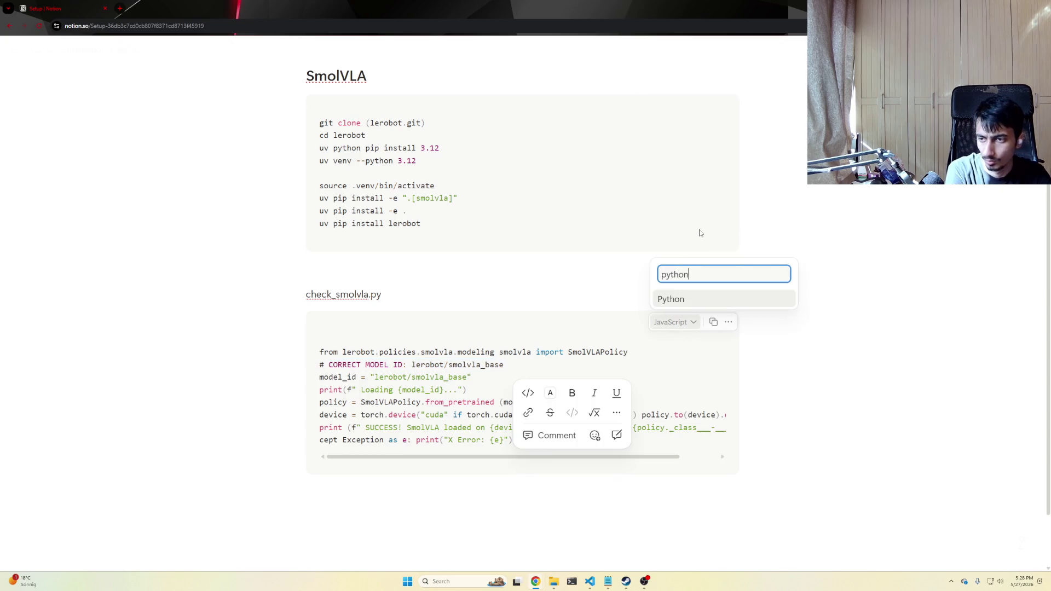
pyautogui.press('Return')
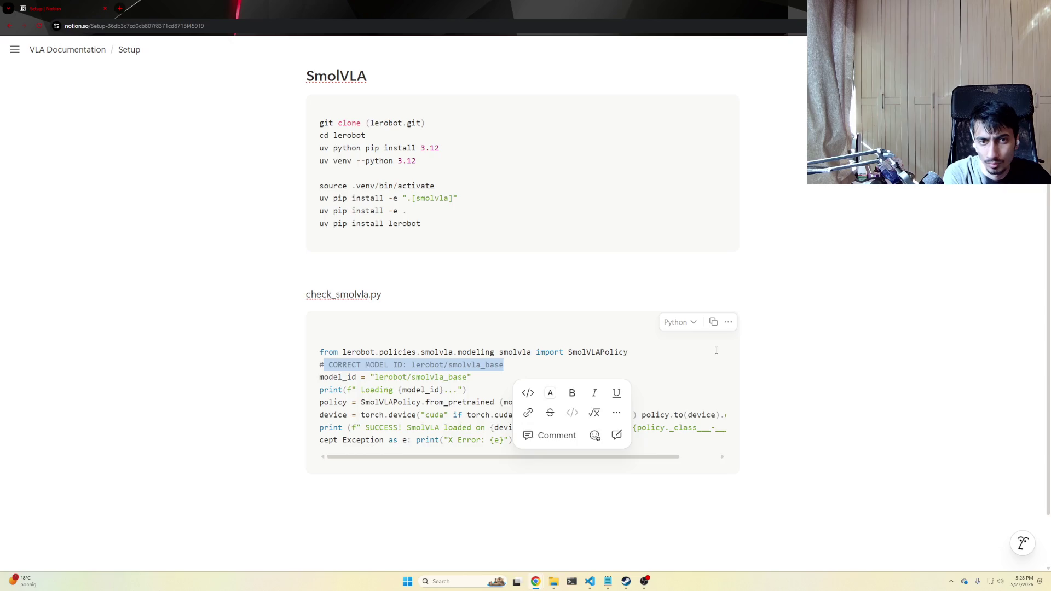
pyautogui.click(680, 348)
pyautogui.press('Return')
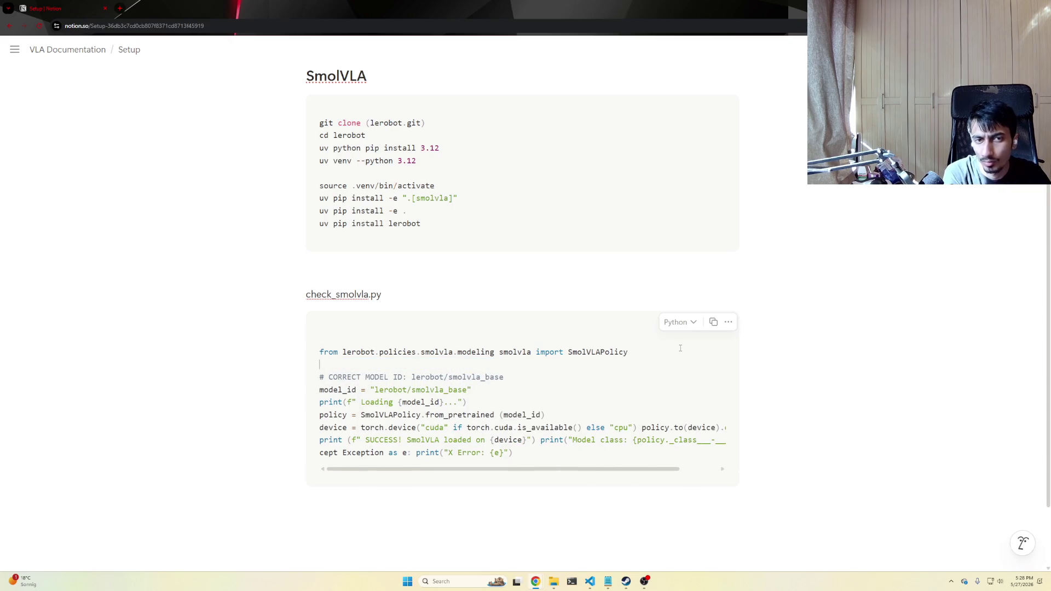
# Remove the model ID comment and split the model_id, policy, eval and print statements onto separate lines.
pyautogui.hotkey('ctrl', 'shift', 'Right')
pyautogui.hotkey('ctrl', 'shift', 'Right')
pyautogui.hotkey('ctrl', 'shift', 'Right')
pyautogui.hotkey('ctrl', 'shift', 'Right')
pyautogui.press('BackSpace')
pyautogui.press('BackSpace')
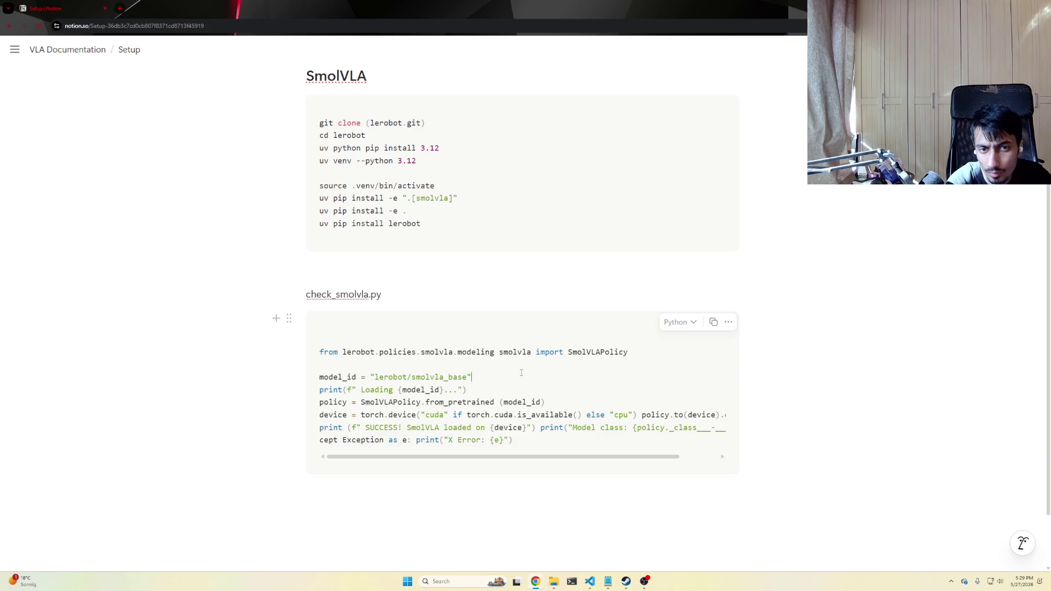
pyautogui.press('Return')
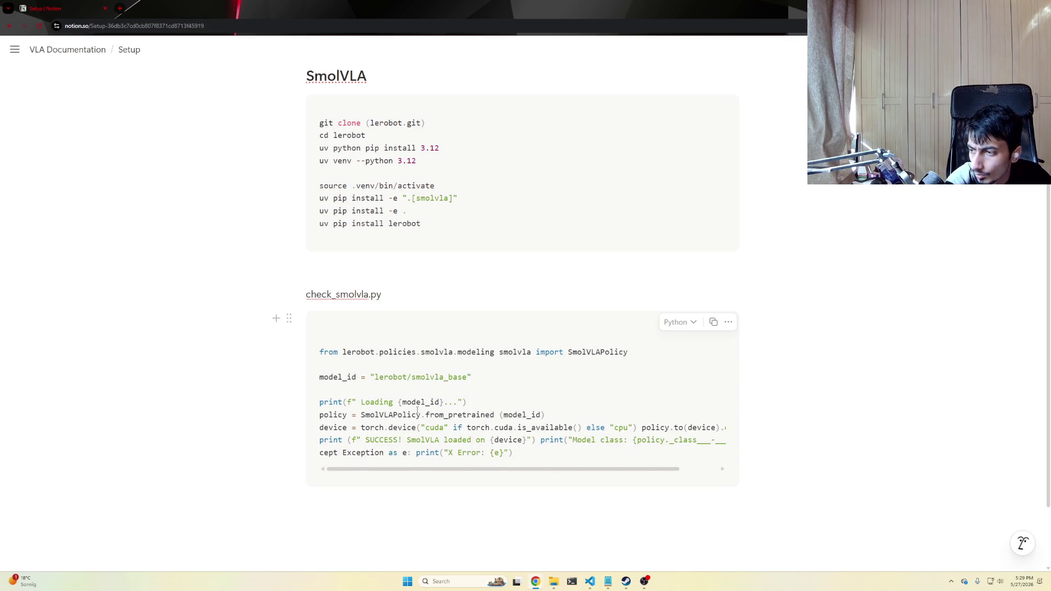
pyautogui.press('Return')
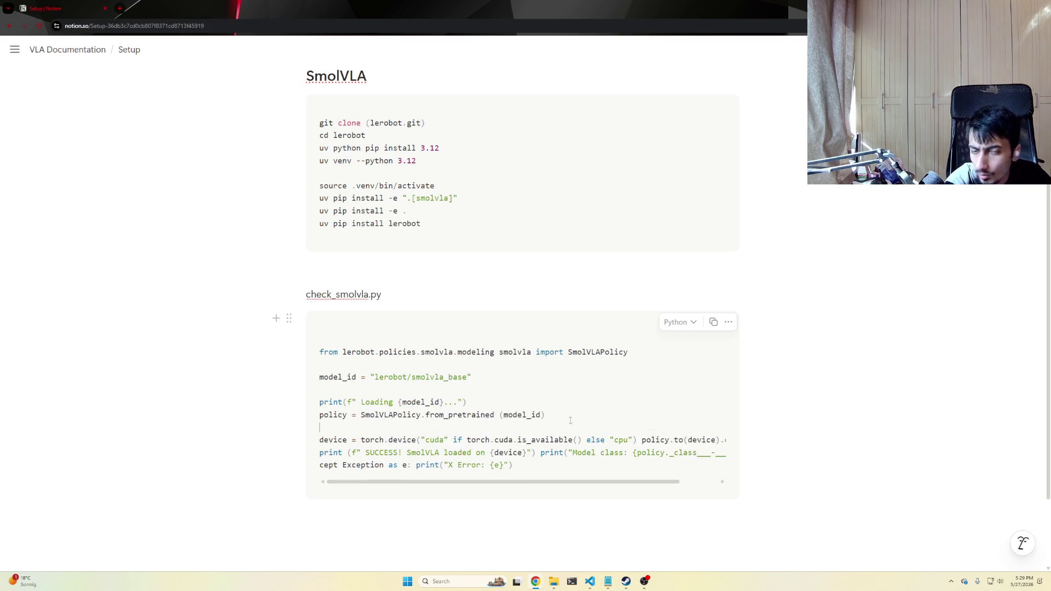
pyautogui.scroll(-1, 547, 441)
pyautogui.moveTo(503, 441)
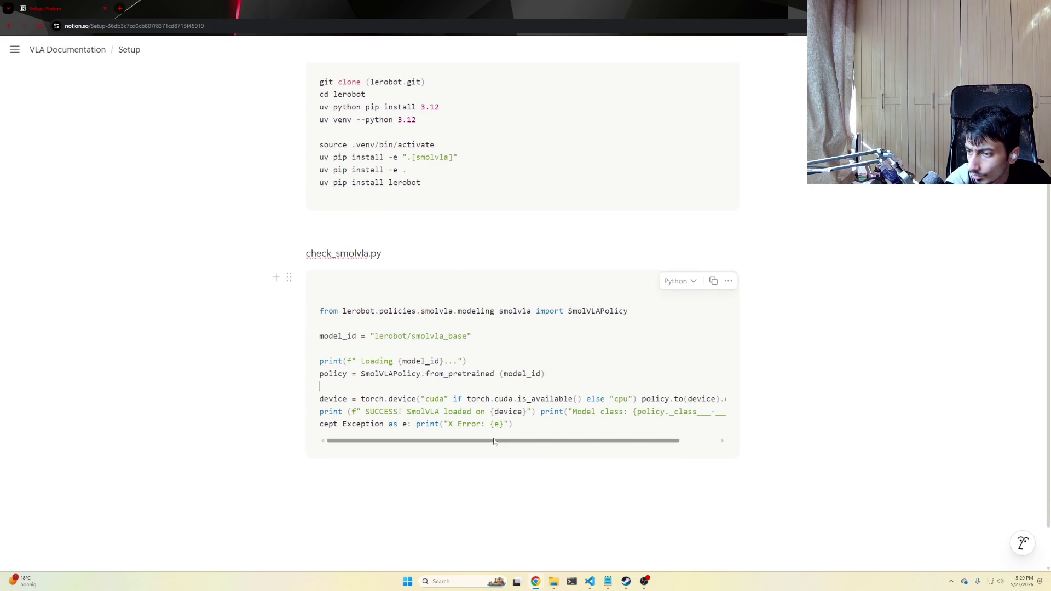
pyautogui.hscroll(2, 610, 441)
pyautogui.hscroll(-2, 687, 444)
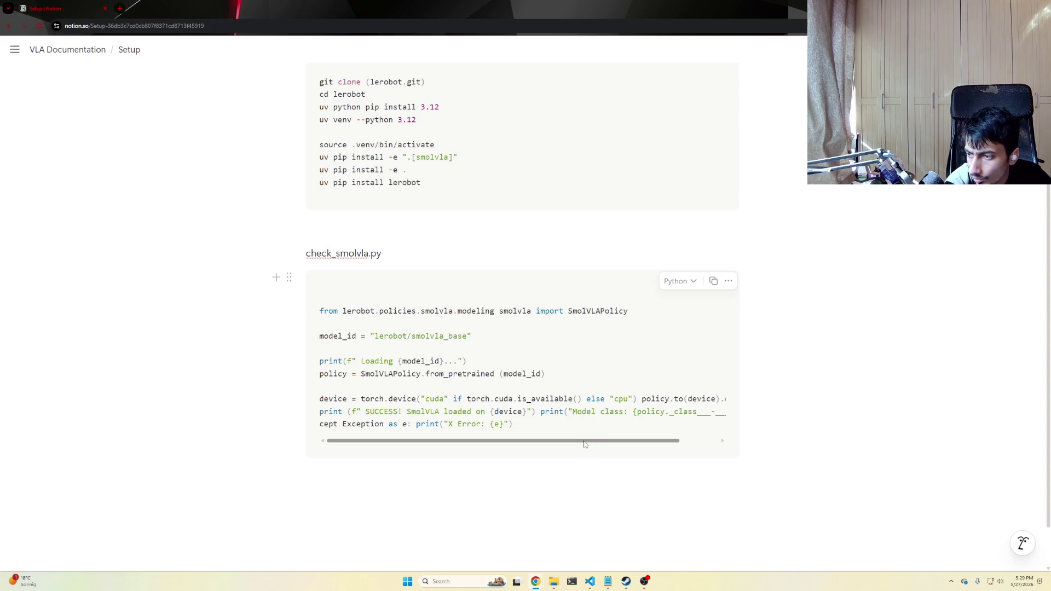
pyautogui.press('Return')
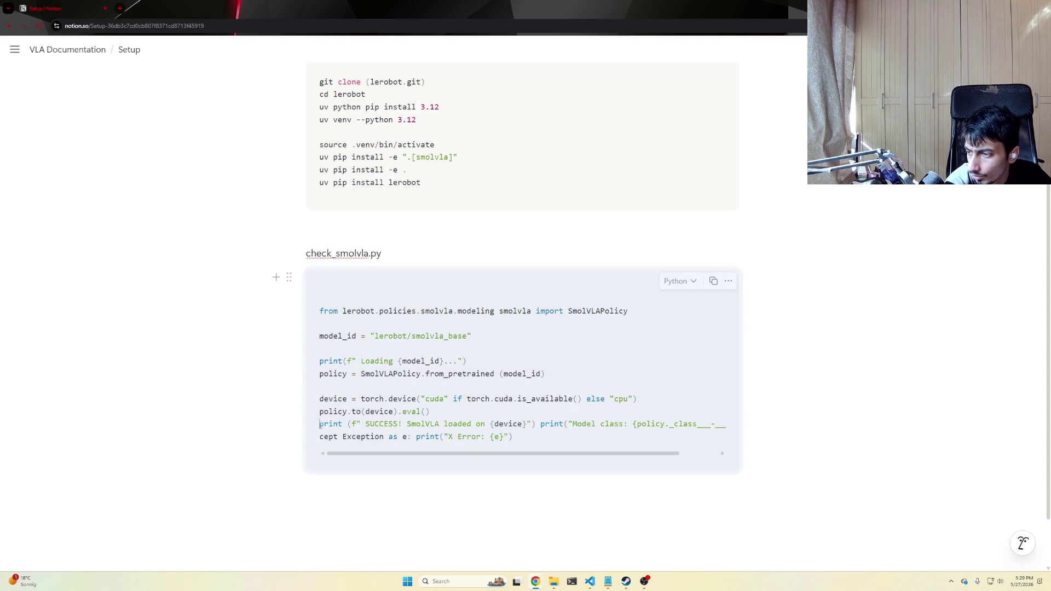
pyautogui.press('Return')
pyautogui.press('Return')
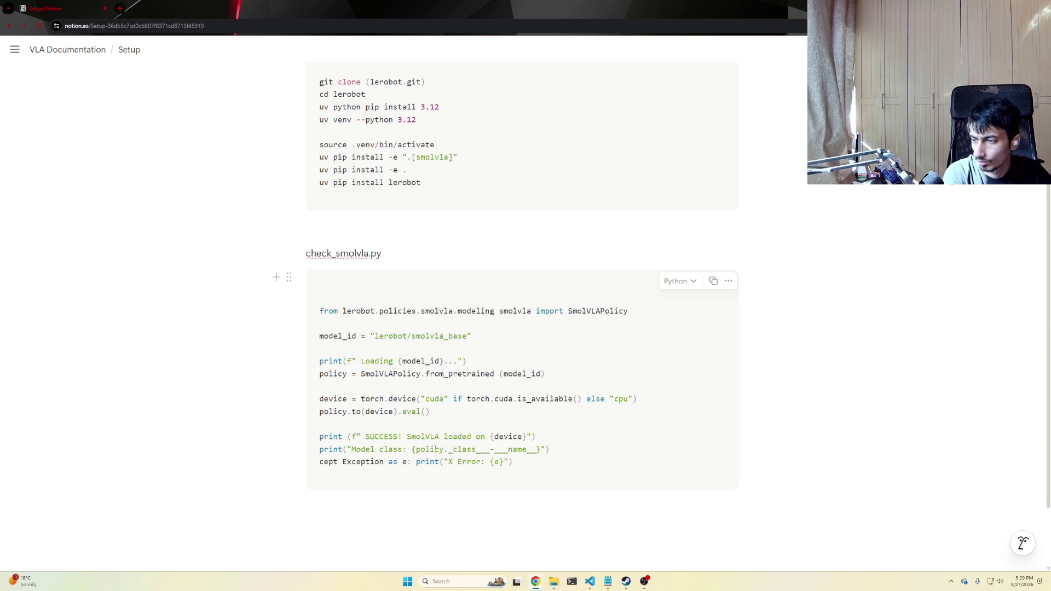
pyautogui.write('e')
# Move the error print onto an indented line, fix the except keyword, and add a blank line before the except clause.
pyautogui.press('Right')
pyautogui.hotkey('ctrl', 'Right')
pyautogui.hotkey('ctrl', 'Right')
pyautogui.hotkey('ctrl', 'Right')
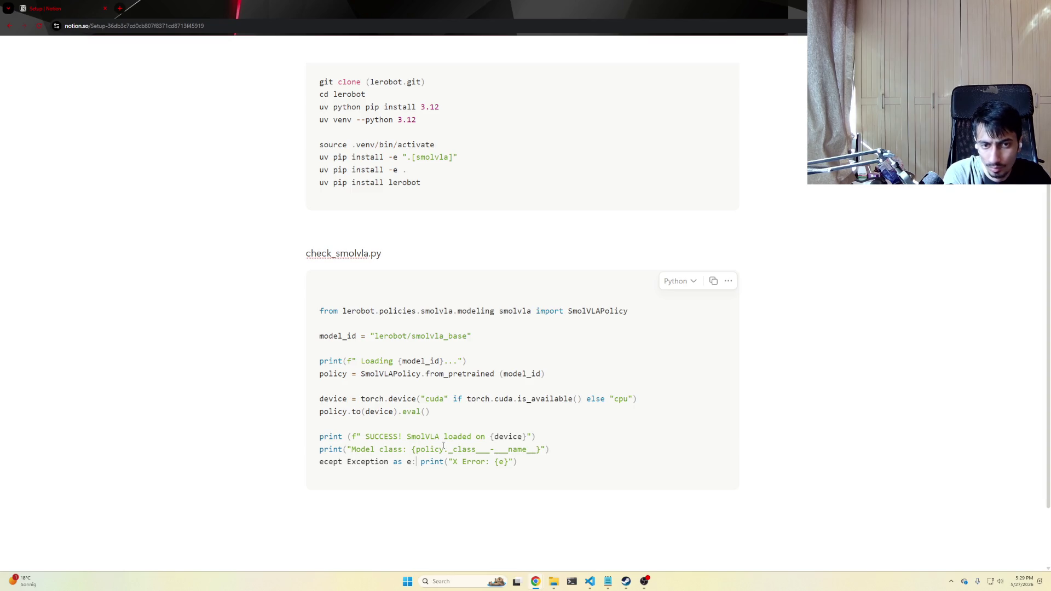
pyautogui.press('Return')
pyautogui.press('Tab')
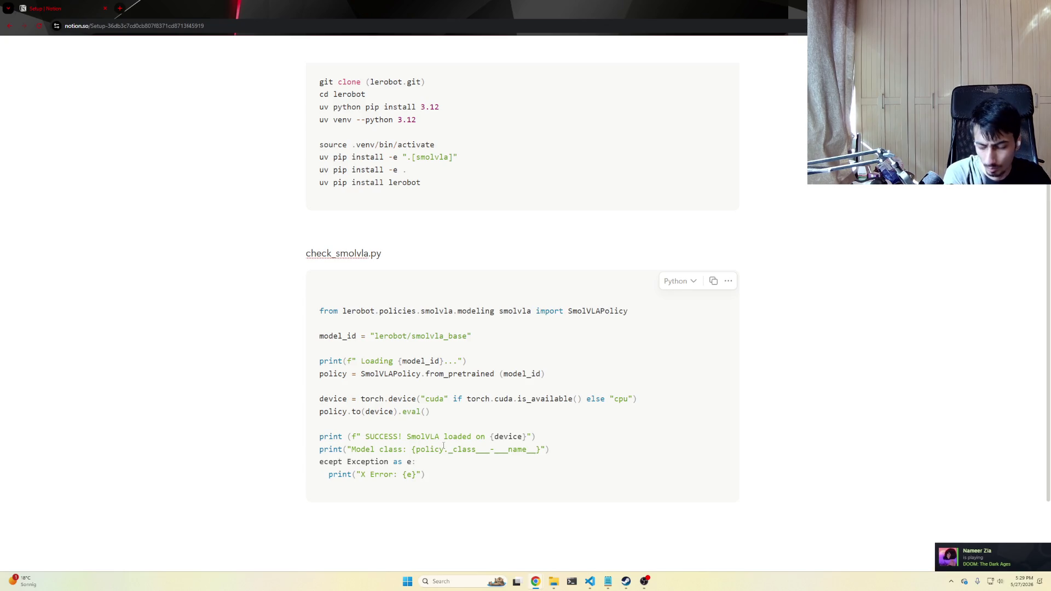
pyautogui.press('Up')
pyautogui.press('Left')
pyautogui.write('x')
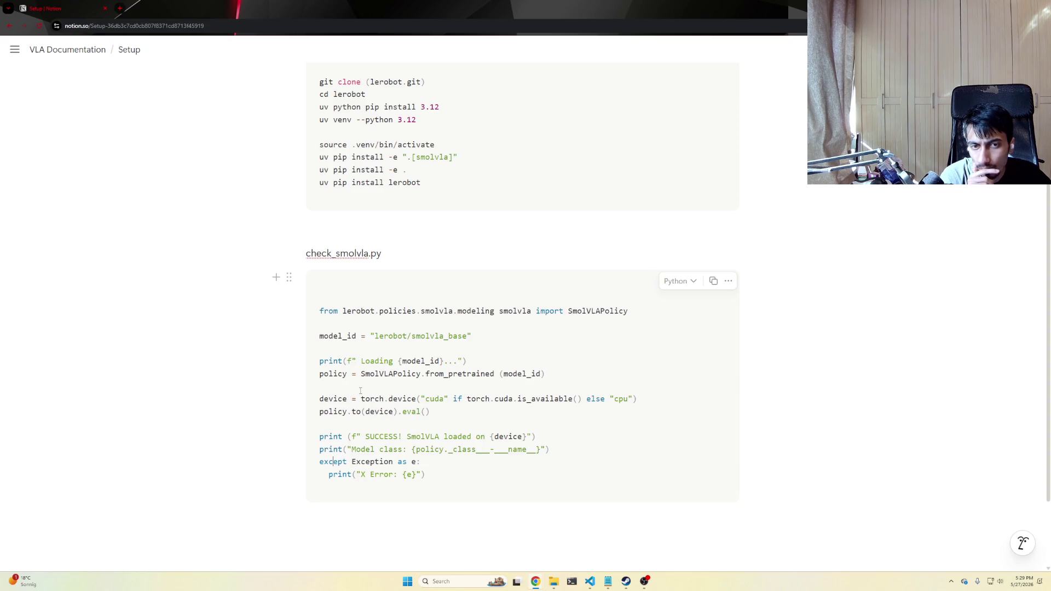
pyautogui.click(556, 445)
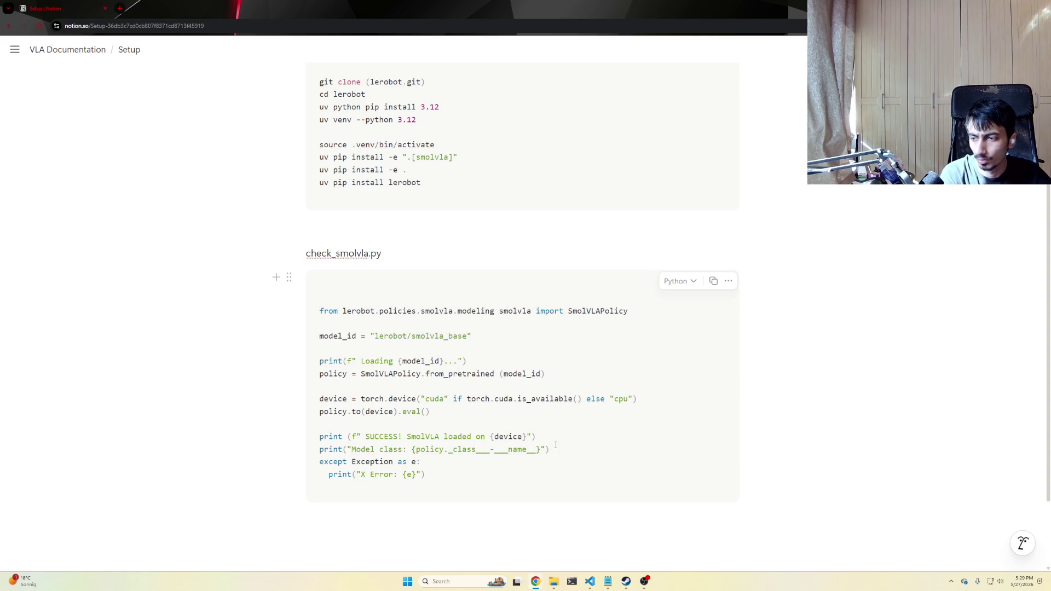
pyautogui.press('Return')
pyautogui.scroll(1, 401, 327)
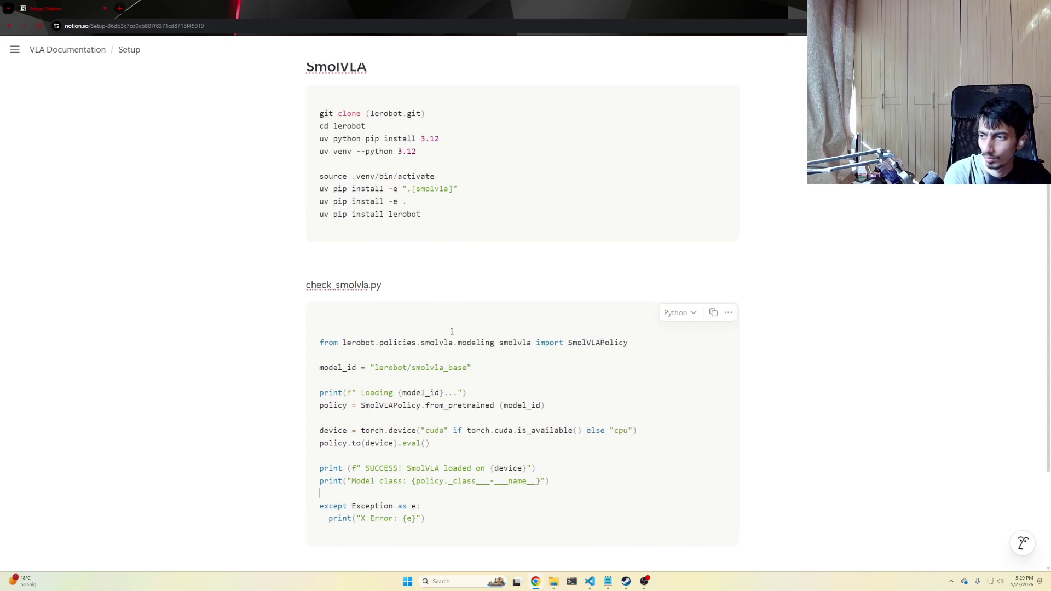
# Delete the check_smolvla.py label line and add an empty first line in the code block for the ## comment.
pyautogui.moveTo(381, 294); pyautogui.dragTo(314, 288)
pyautogui.moveTo(382, 294); pyautogui.dragTo(313, 294)
pyautogui.press('BackSpace')
pyautogui.hotkey('ctrl', 'z')
pyautogui.press('BackSpace')
pyautogui.press('BackSpace')
pyautogui.moveTo(349, 308); pyautogui.dragTo(357, 326)
pyautogui.click(342, 329)
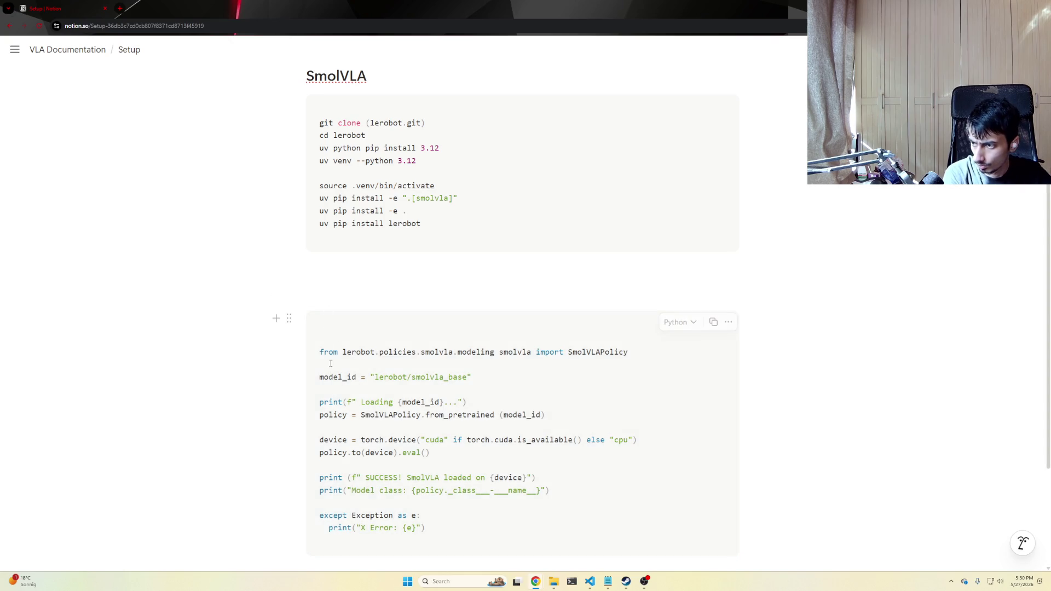
pyautogui.press('Return')
pyautogui.write('##check_smolvla.py')
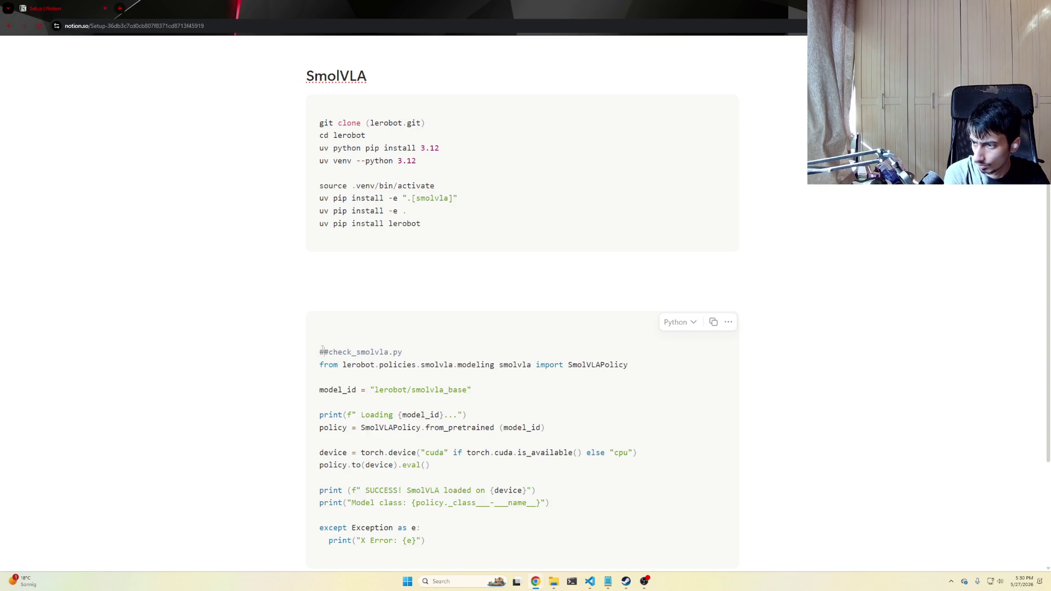
pyautogui.scroll(1, 345, 331)
# Write 'This is to check if the SmolVLA setup was done successufully or not' above the script, leaving the spelling as is.
pyautogui.click(345, 332)
pyautogui.write('This is to check if the SmolVLA setup was done success')
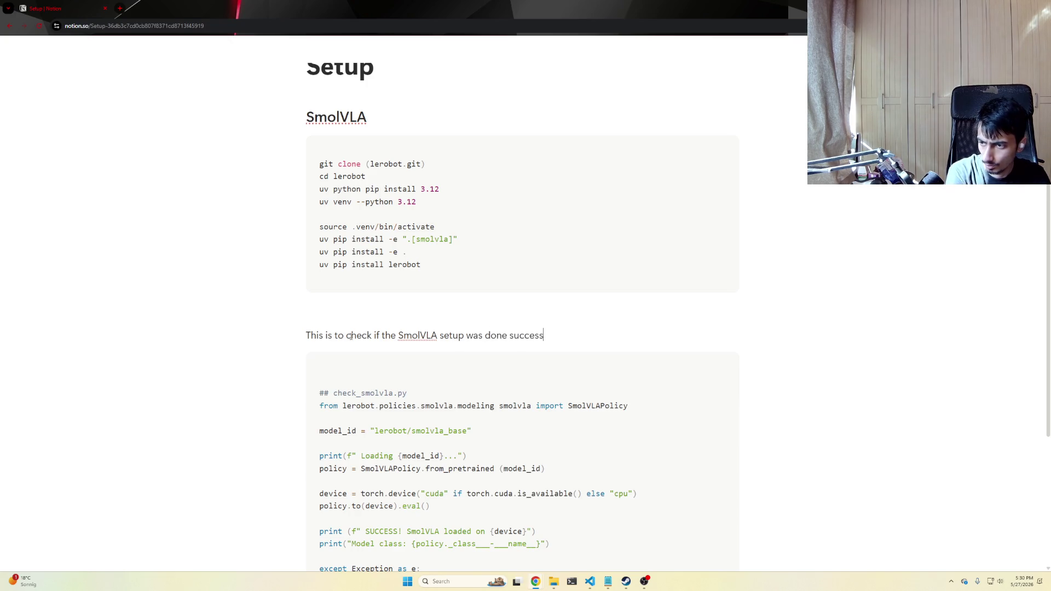
pyautogui.write('ufully or not')
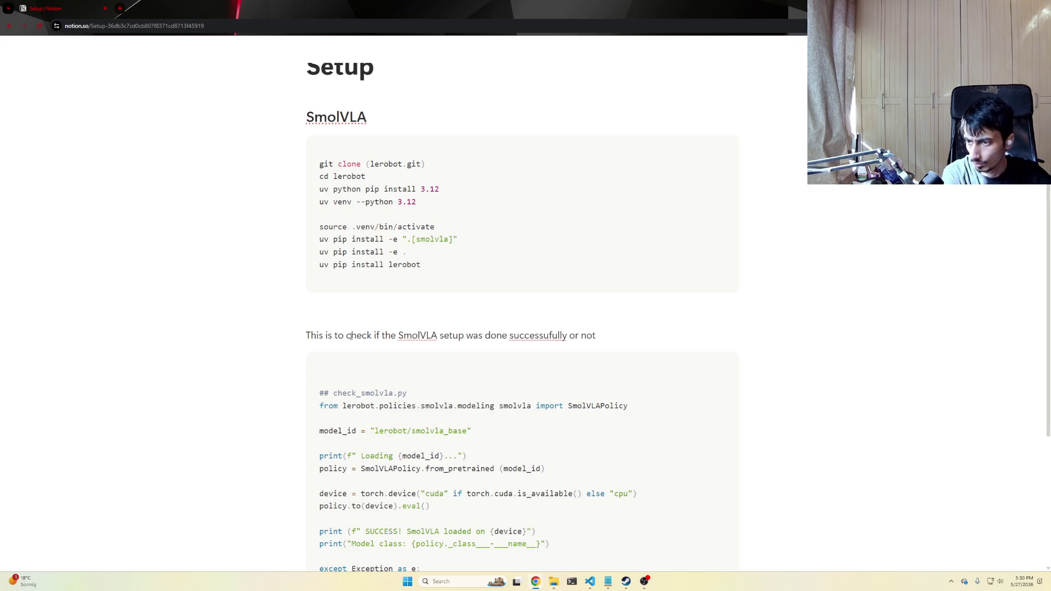
pyautogui.rightClick(517, 330)
pyautogui.click(655, 342)
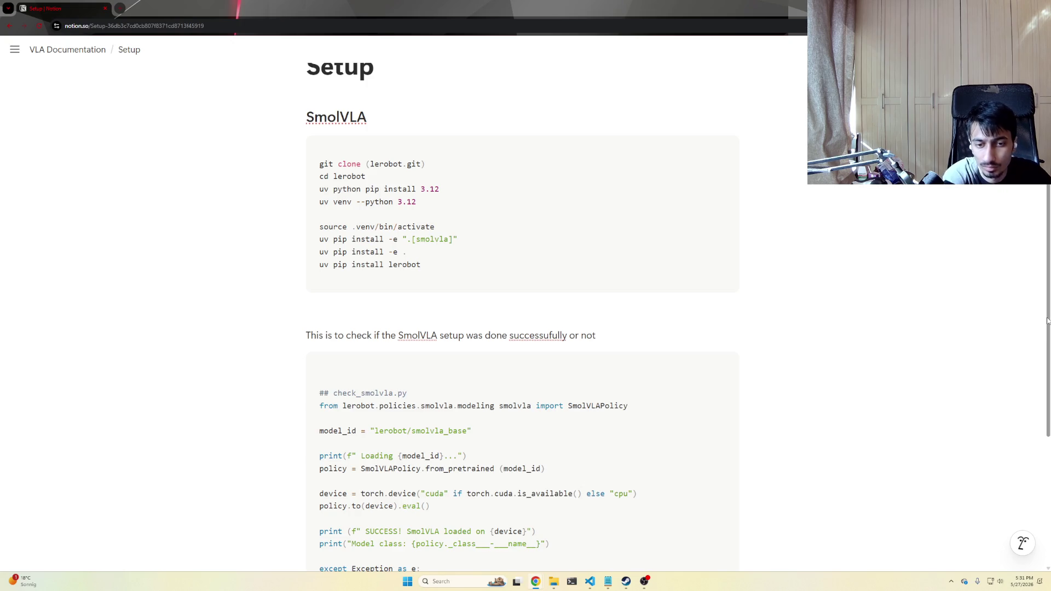
pyautogui.scroll(-3, 601, 292)
# Begin the paragraph noting Lerobot-info reports the computer setup and graphics card.
pyautogui.click(472, 419)
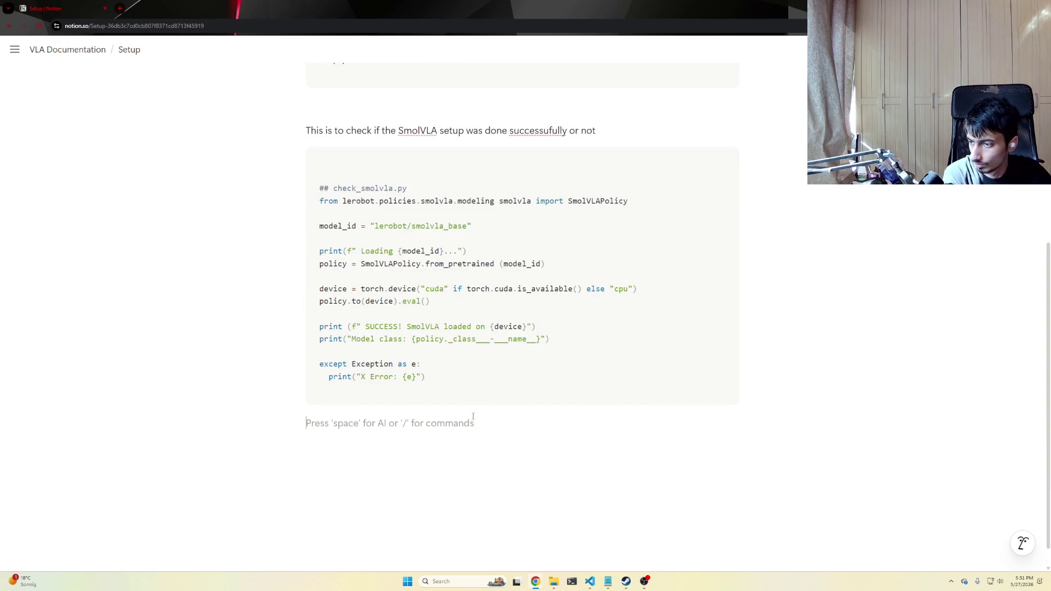
pyautogui.press('Return')
pyautogui.write('Run Lerobot0')
pyautogui.press('BackSpace')
pyautogui.write('0')
pyautogui.press('BackSpace')
pyautogui.write('-note')
pyautogui.press('BackSpace')
pyautogui.press('BackSpace')
pyautogui.press('BackSpace')
pyautogui.press('BackSpace')
pyautogui.write('on')
pyautogui.press('BackSpace')
pyautogui.press('BackSpace')
pyautogui.write('info as this tells you details about your ')
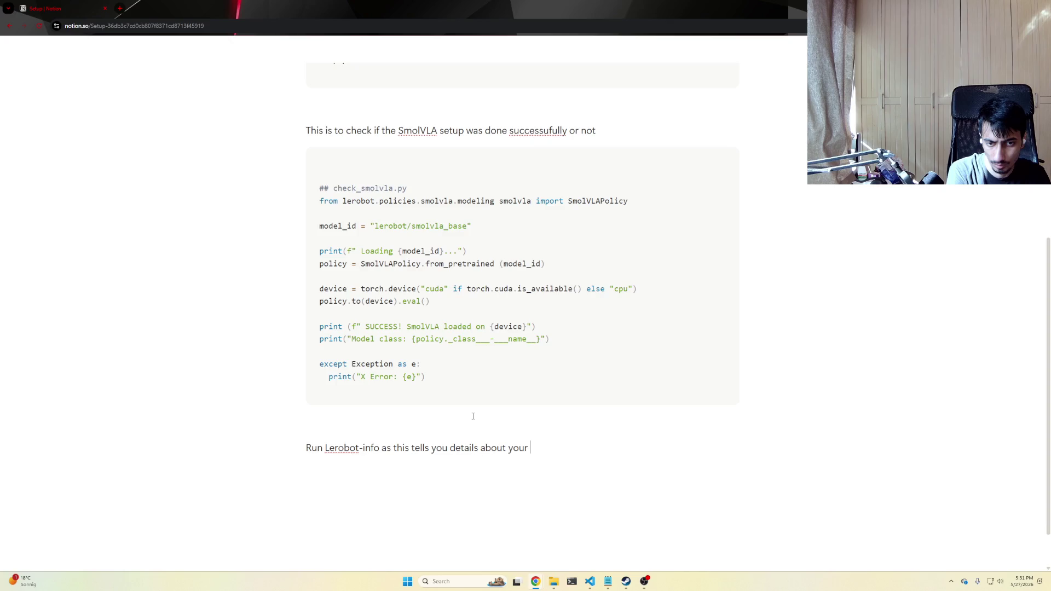
pyautogui.write('setup+')
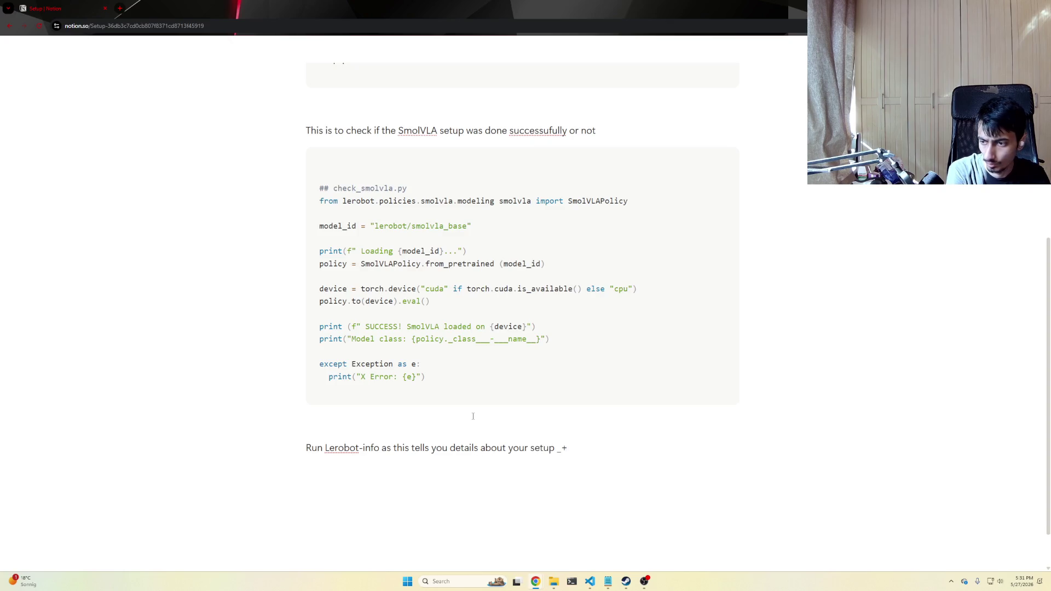
pyautogui.write(' Computer +')
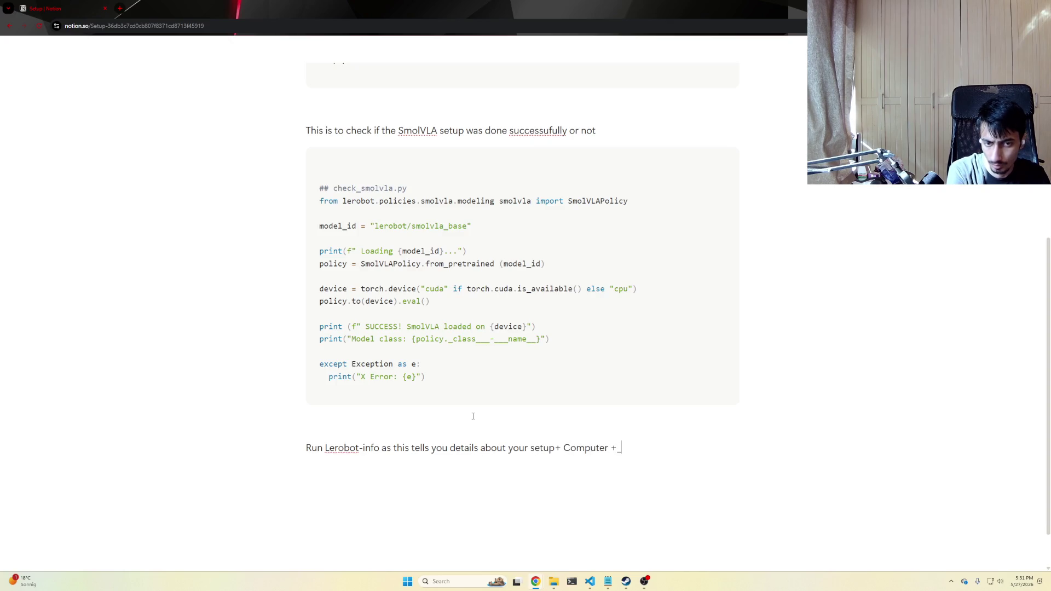
pyautogui.press('BackSpace')
pyautogui.write('Gramp')
pyautogui.press('BackSpace')
pyautogui.press('BackSpace')
pyautogui.write('phics Card + ')
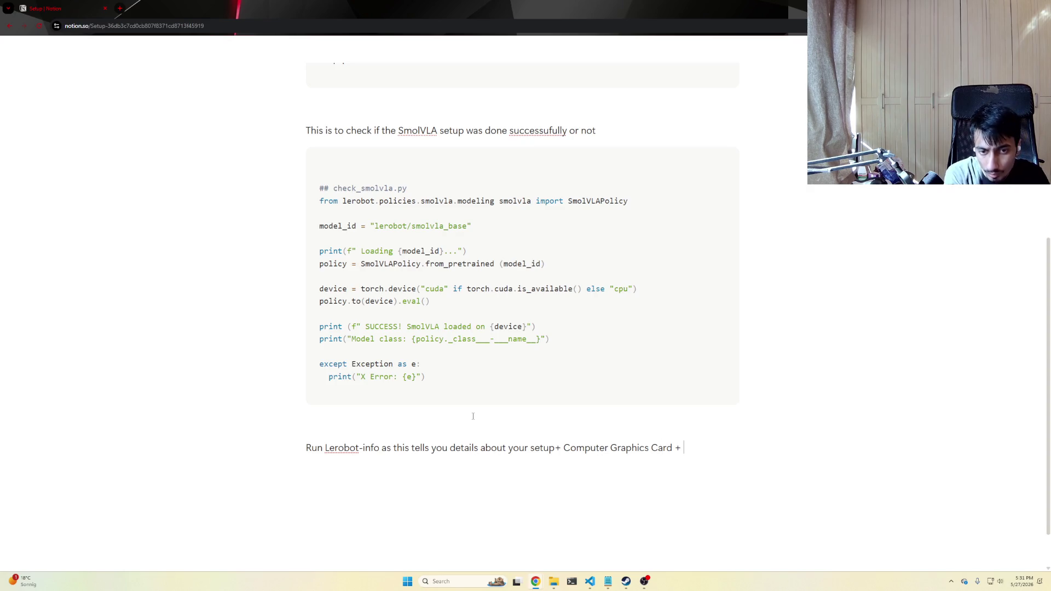
pyautogui.write('all the')
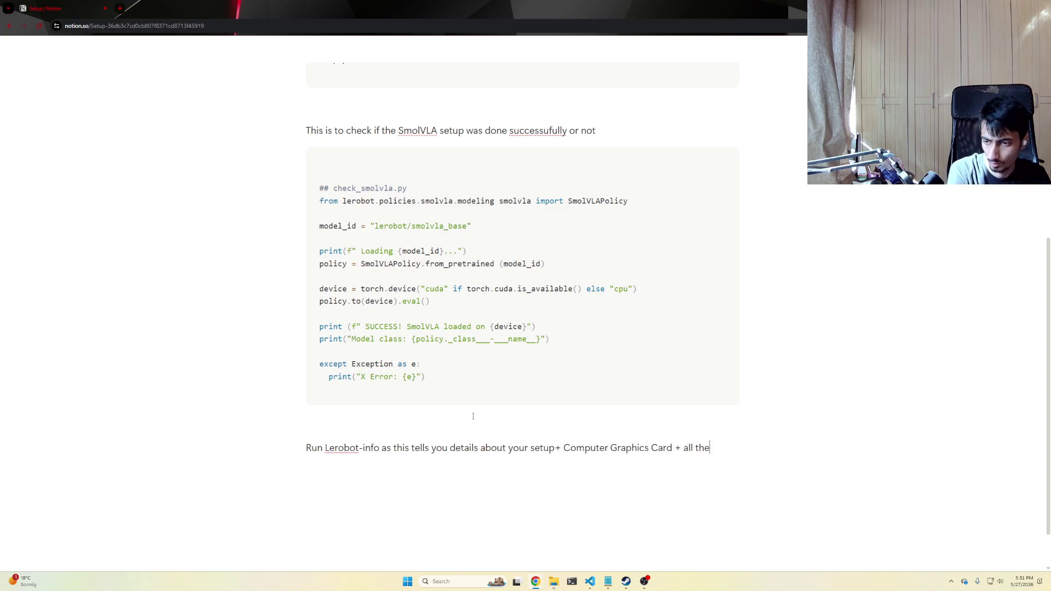
pyautogui.write('versio')
# Finish it: all library versions like Hugging Face and Pytorch, useful for debugging setup problems.
pyautogui.press('BackSpace')
pyautogui.press('BackSpace')
pyautogui.press('BackSpace')
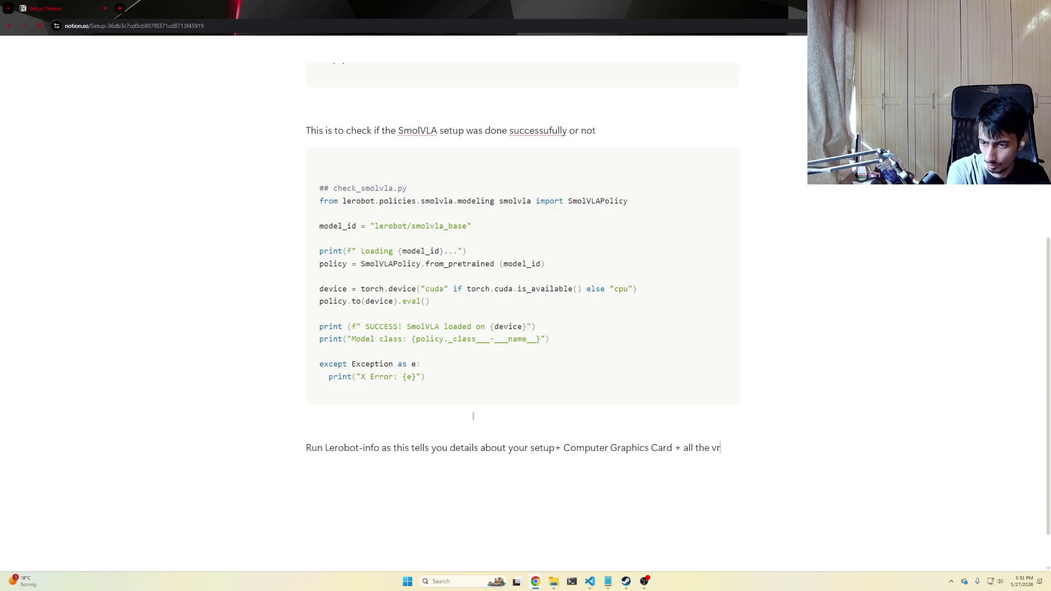
pyautogui.write('sions of the')
pyautogui.press('BackSpace')
pyautogui.press('BackSpace')
pyautogui.press('BackSpace')
pyautogui.write('your l')
pyautogui.press('BackSpace')
pyautogui.press('BackSpace')
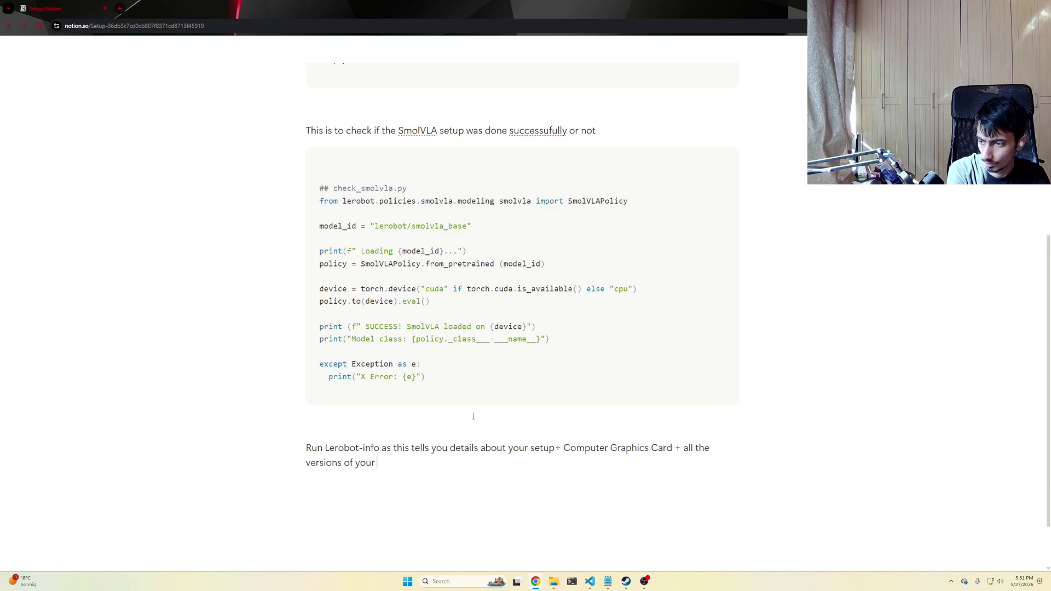
pyautogui.write('PC')
pyautogui.press('BackSpace')
pyautogui.press('BackSpace')
pyautogui.press('BackSpace')
pyautogui.write('librariers su')
pyautogui.press('BackSpace')
pyautogui.press('BackSpace')
pyautogui.write('such as')
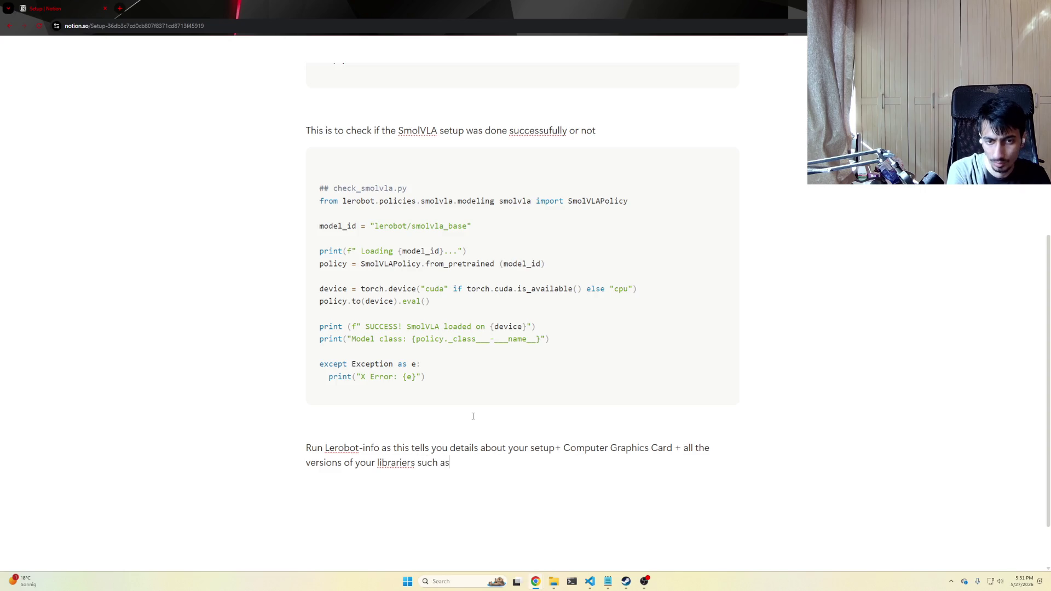
pyautogui.write(' Lerobot, P')
pyautogui.press('BackSpace')
pyautogui.write('Hiugging')
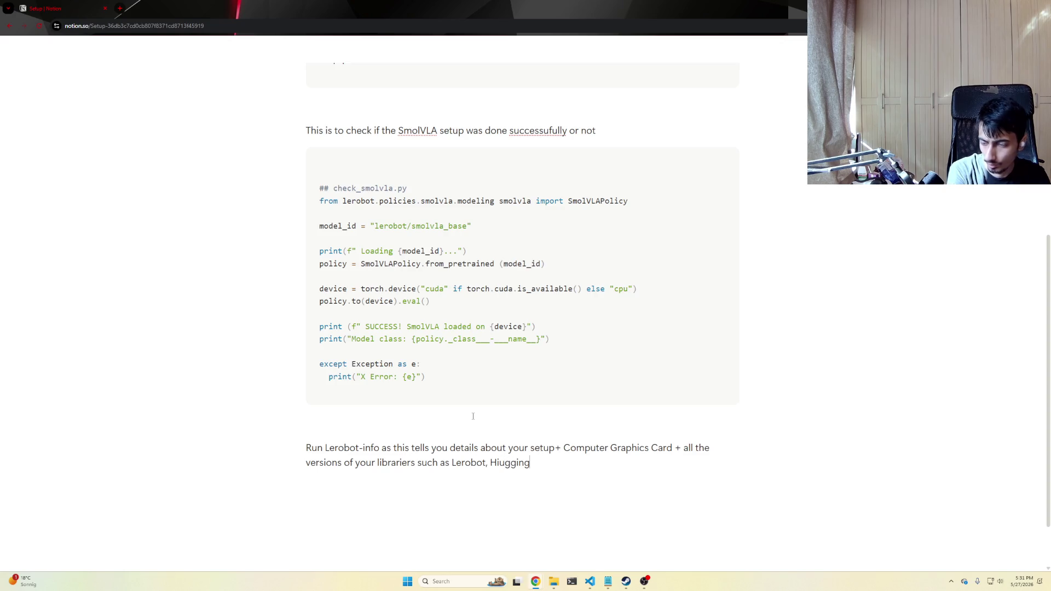
pyautogui.hotkey('ctrl', 'BackSpace')
pyautogui.write('Huggingface')
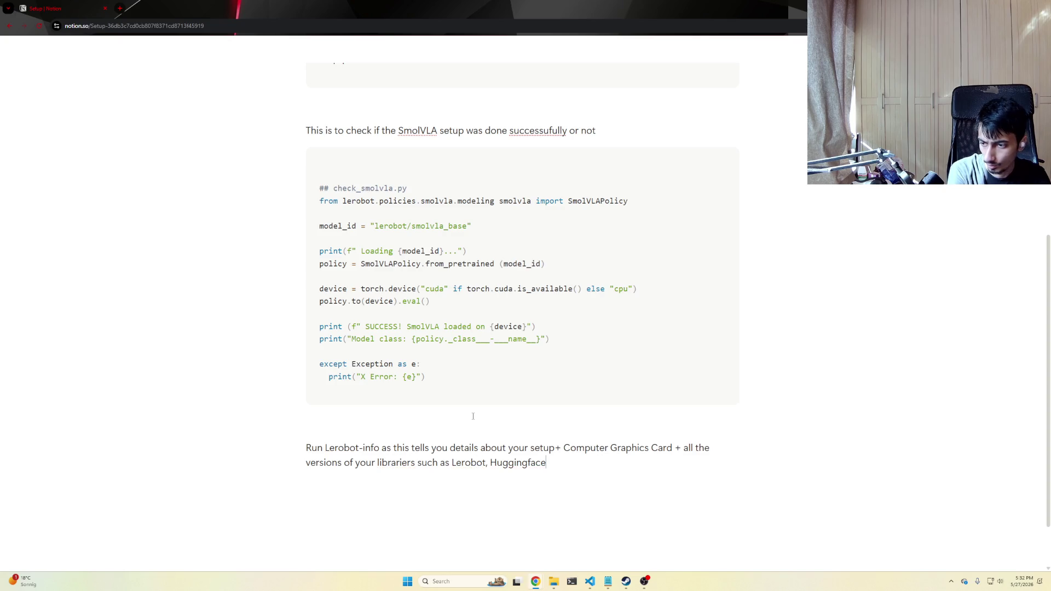
pyautogui.write(', Pytorhc,')
pyautogui.press('BackSpace')
pyautogui.press('BackSpace')
pyautogui.press('BackSpace')
pyautogui.write('ch s')
pyautogui.press('BackSpace')
pyautogui.write('which is good')
pyautogui.write('or debugging if there are any probl')
pyautogui.press('BackSpace')
pyautogui.press('BackSpace')
pyautogui.press('BackSpace')
pyautogui.write('problems in the Setup Stage.')
pyautogui.press('Return')
pyautogui.press('Return')
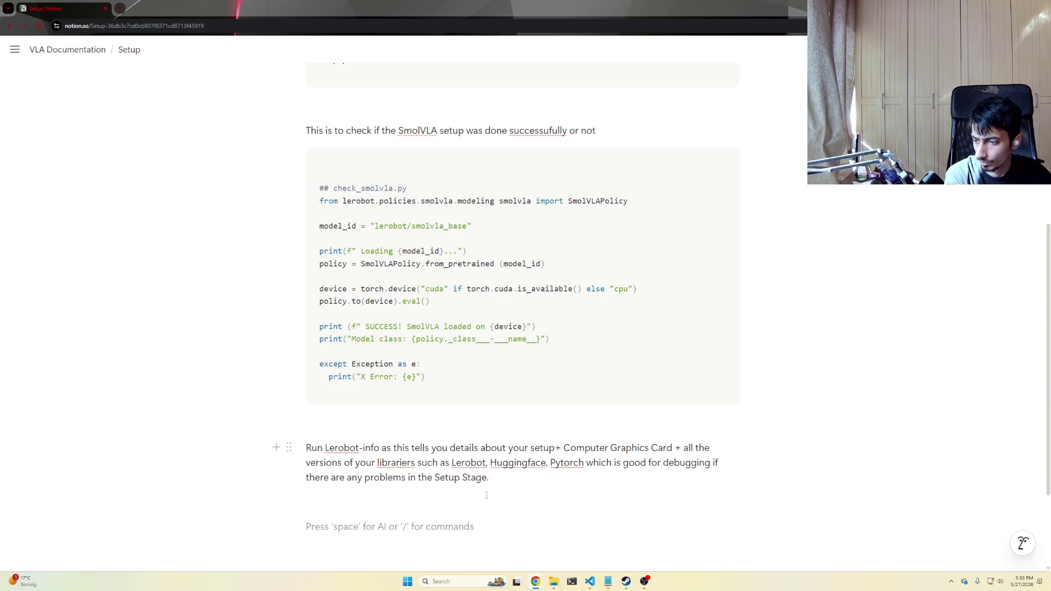
# Add a code block with uv pip install robosuite and start a second uv pip install line.
pyautogui.moveTo(443, 526); pyautogui.dragTo(444, 511)
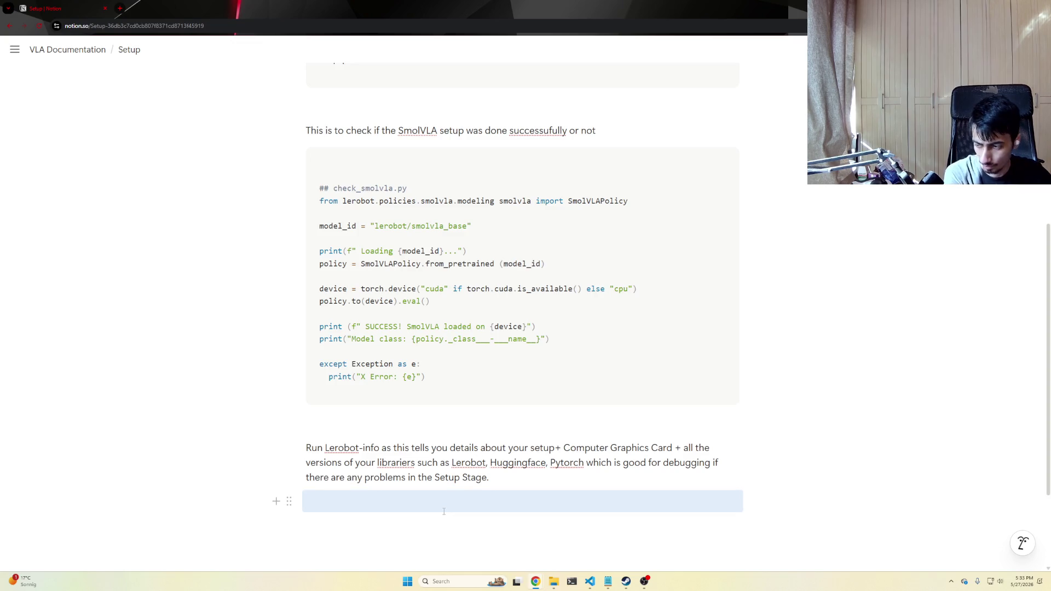
pyautogui.click(444, 511)
pyautogui.write('/cide')
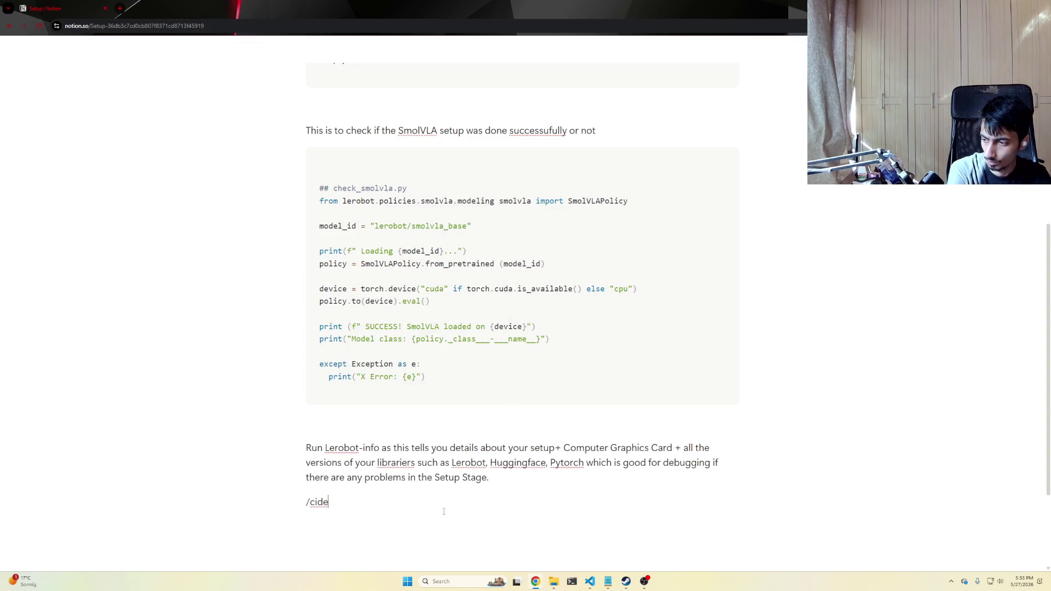
pyautogui.press('BackSpace')
pyautogui.press('BackSpace')
pyautogui.write('ode')
pyautogui.press('BackSpace')
pyautogui.press('BackSpace')
pyautogui.press('BackSpace')
pyautogui.press('BackSpace')
pyautogui.press('BackSpace')
pyautogui.write('```')
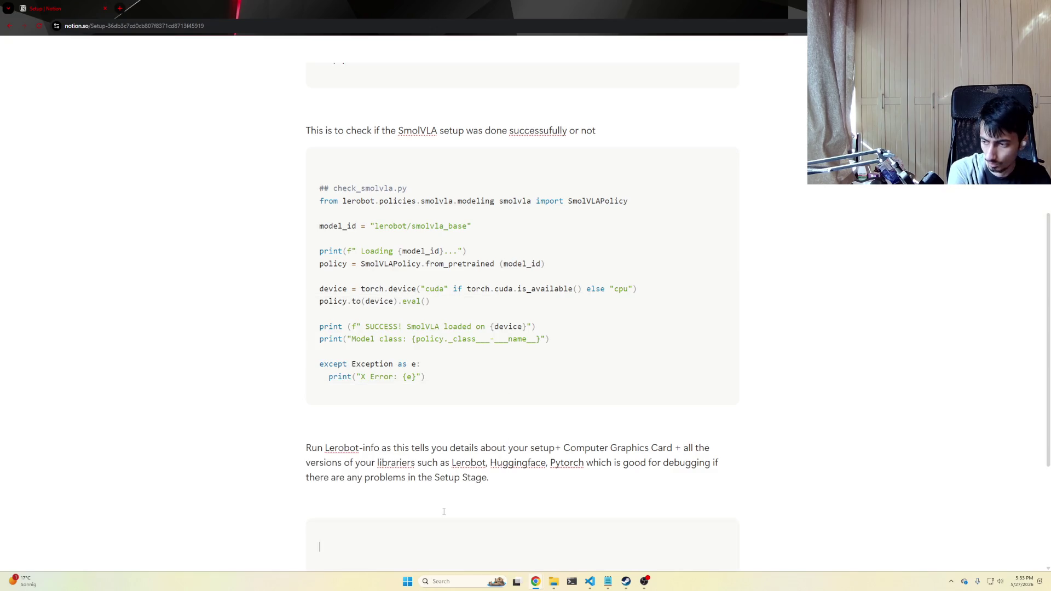
pyautogui.write('uv pip install robosuite')
pyautogui.press('Return')
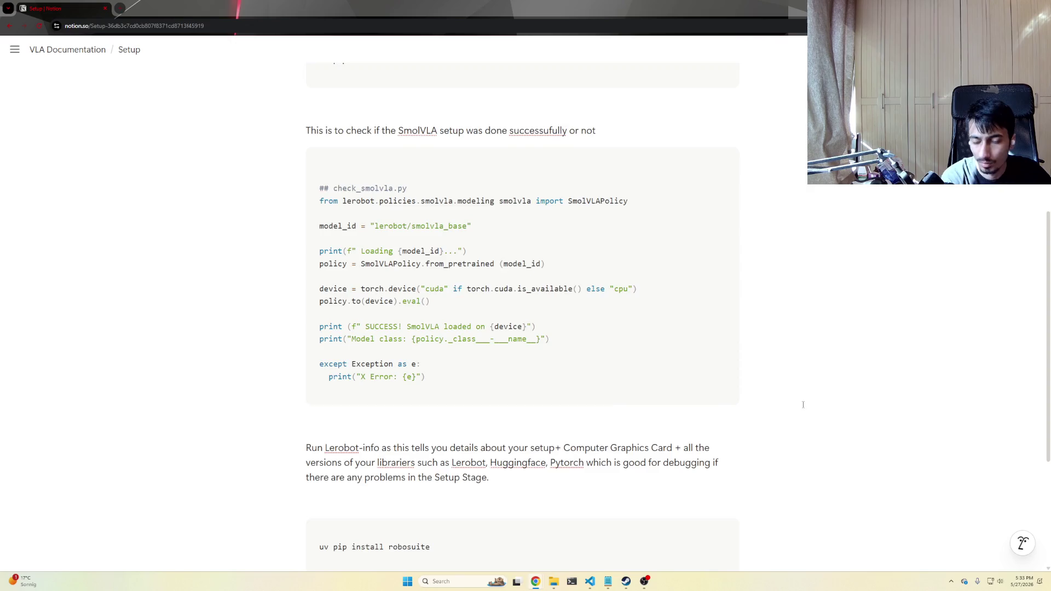
pyautogui.scroll(-1, 845, 405)
pyautogui.click(423, 462)
pyautogui.click(420, 518)
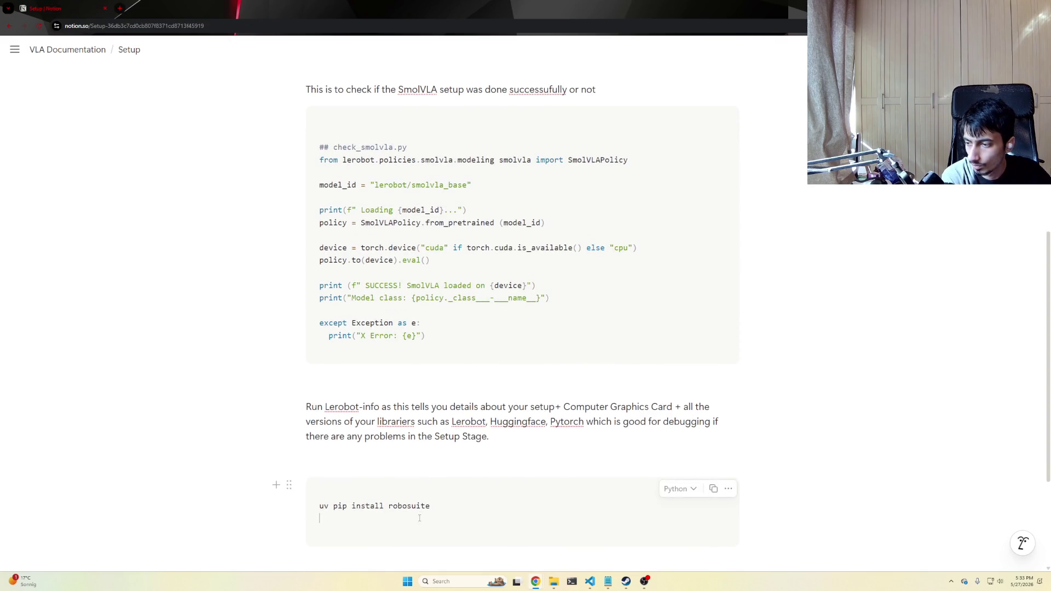
pyautogui.write('uv')
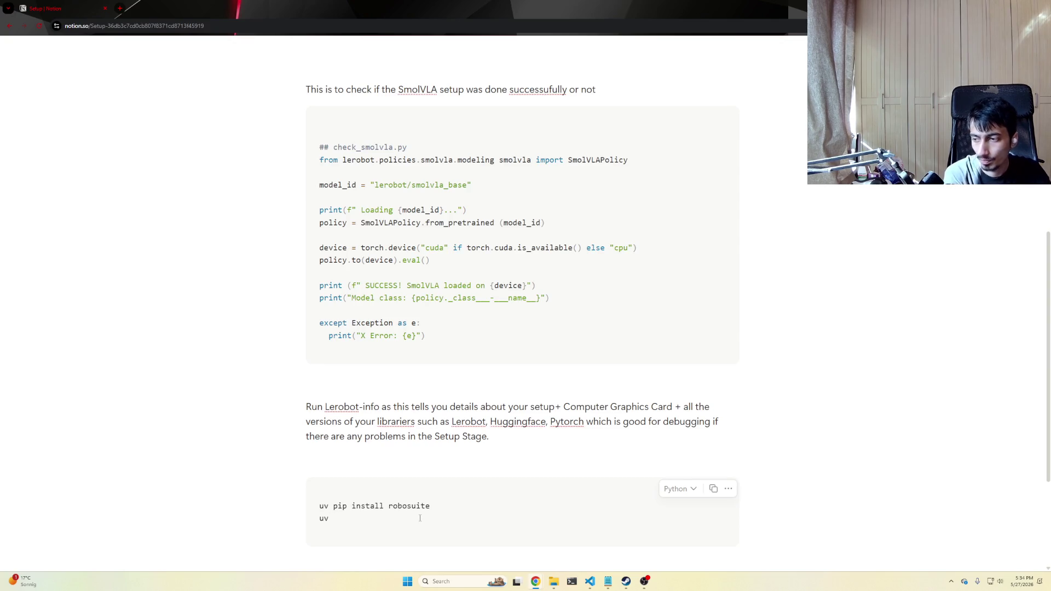
pyautogui.write(' pip install')
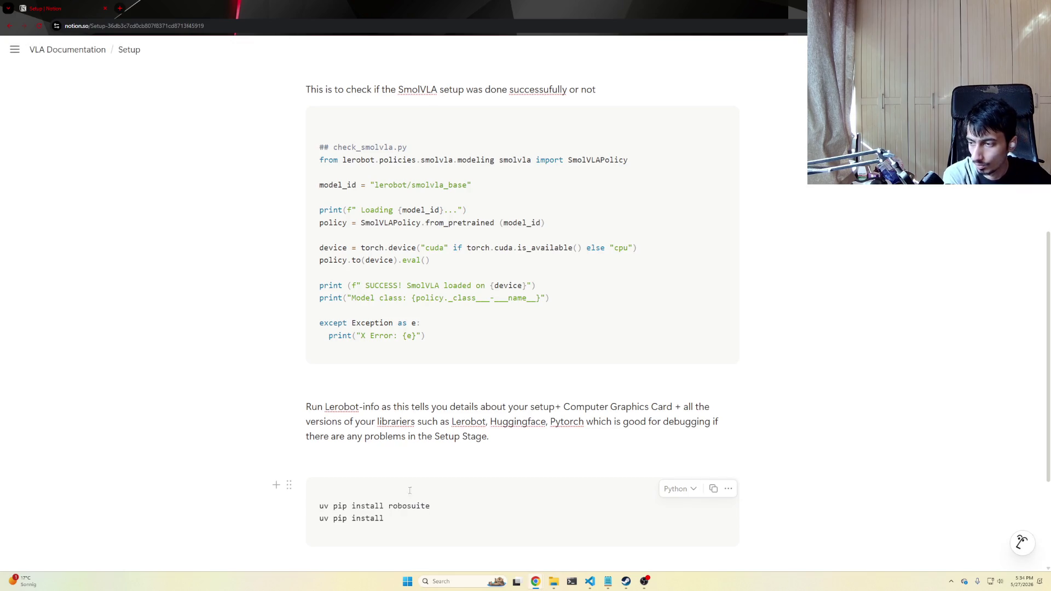
# Insert a new first line in the block for a ## lerobot-folder comment.
pyautogui.click(401, 468)
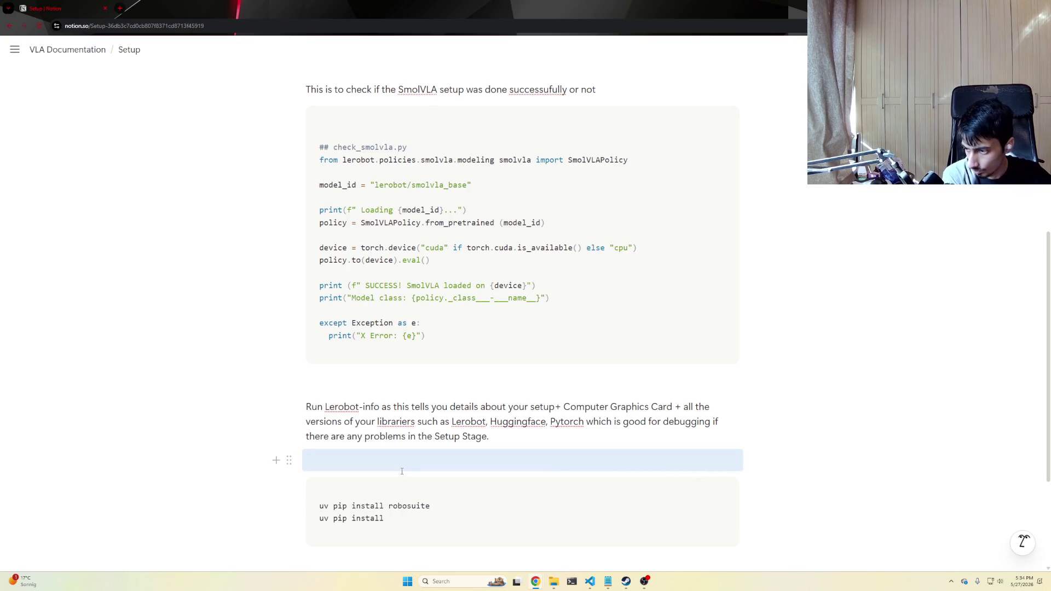
pyautogui.press('Down')
pyautogui.click(323, 507)
pyautogui.press('Return')
pyautogui.press('Up')
pyautogui.write('## still inside the lerob')
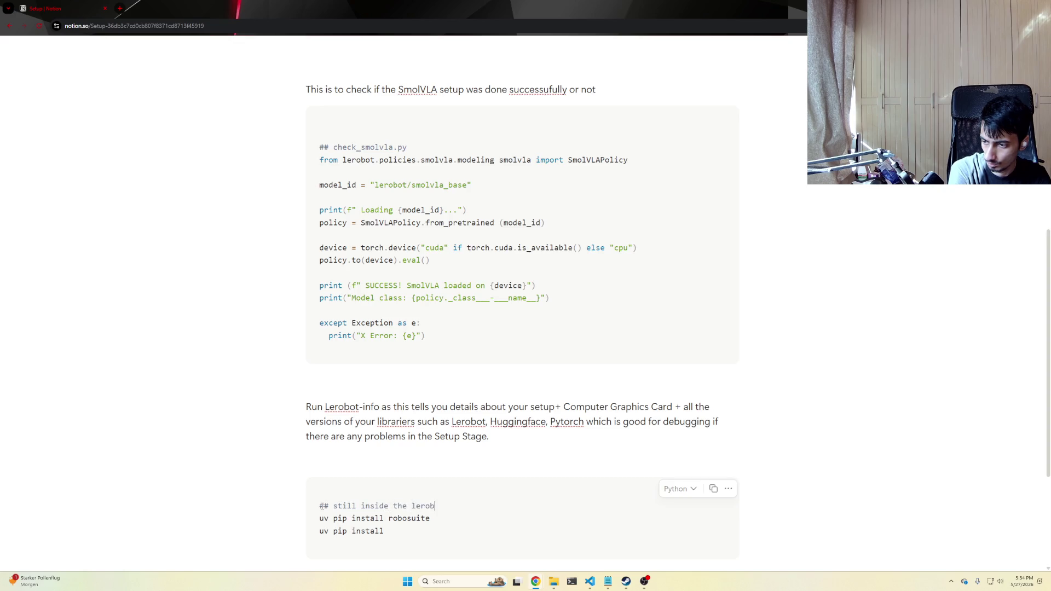
pyautogui.write('ot folder')
pyautogui.scroll(-1, 323, 507)
# Complete the comment 'still inside the lerobot folder' and begin the git+https LIBERO URL.
pyautogui.click(322, 507)
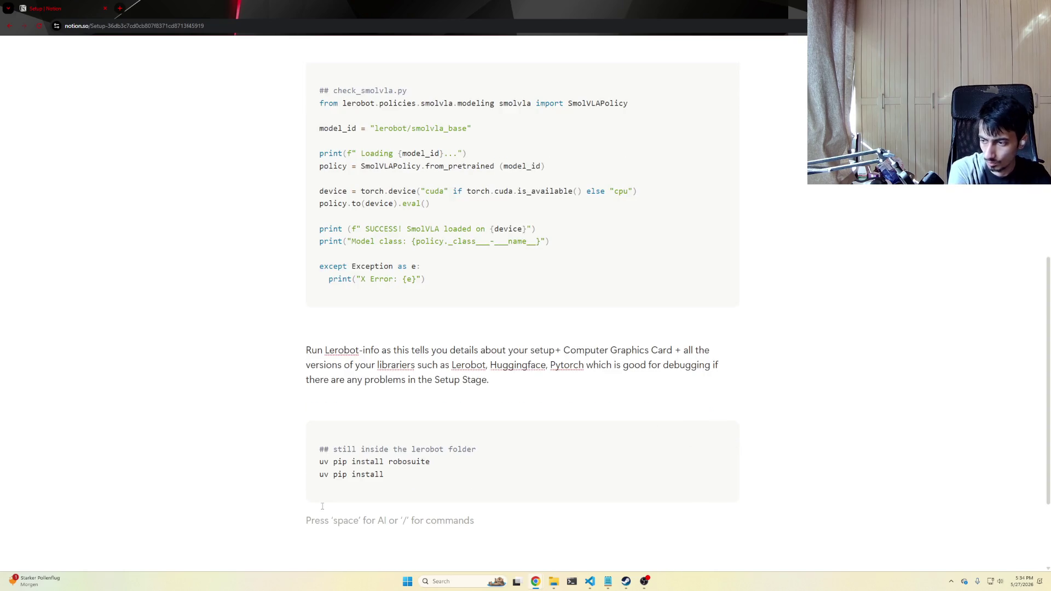
pyautogui.click(393, 474)
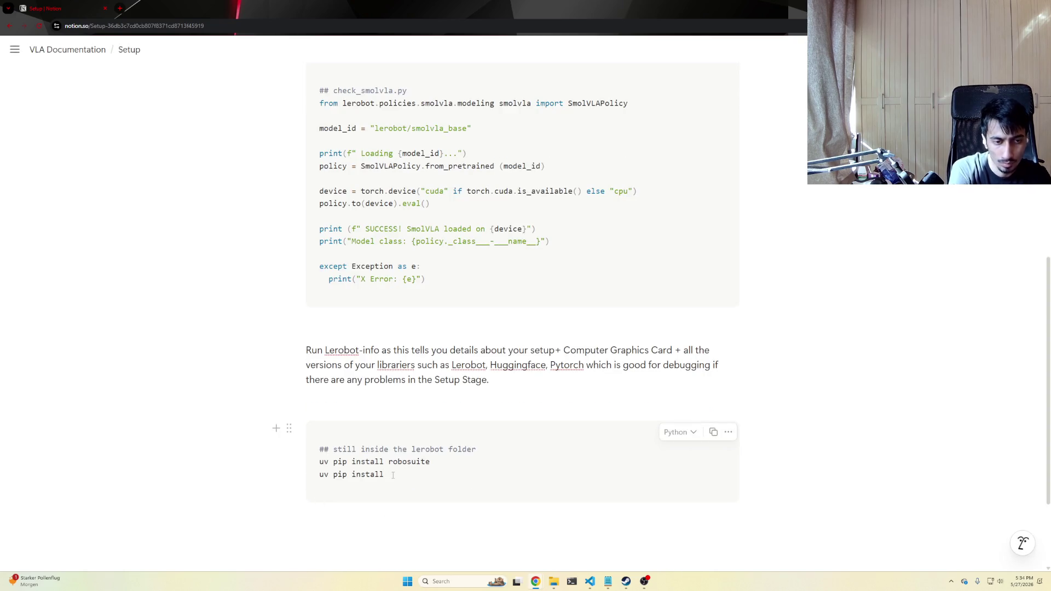
pyautogui.write('gut')
pyautogui.write('+https:')
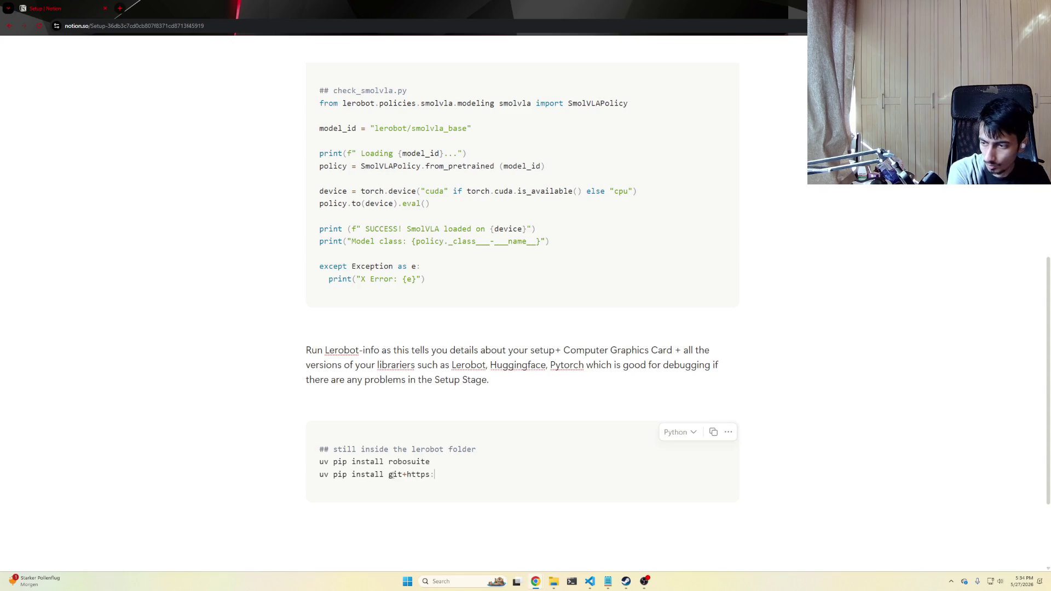
pyautogui.write('/githubg.com/Lifelong-Robot-Learning')
pyautogui.write('/LIBERO')
pyautogui.write('.git')
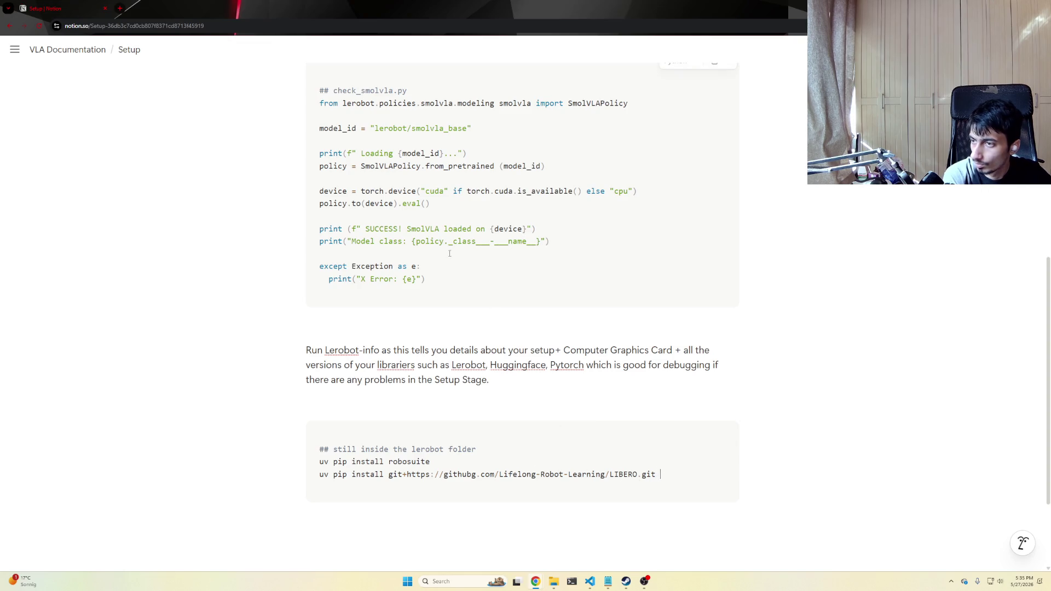
pyautogui.scroll(1, 509, 203)
pyautogui.scroll(3, 510, 203)
pyautogui.moveTo(460, 225); pyautogui.dragTo(320, 225)
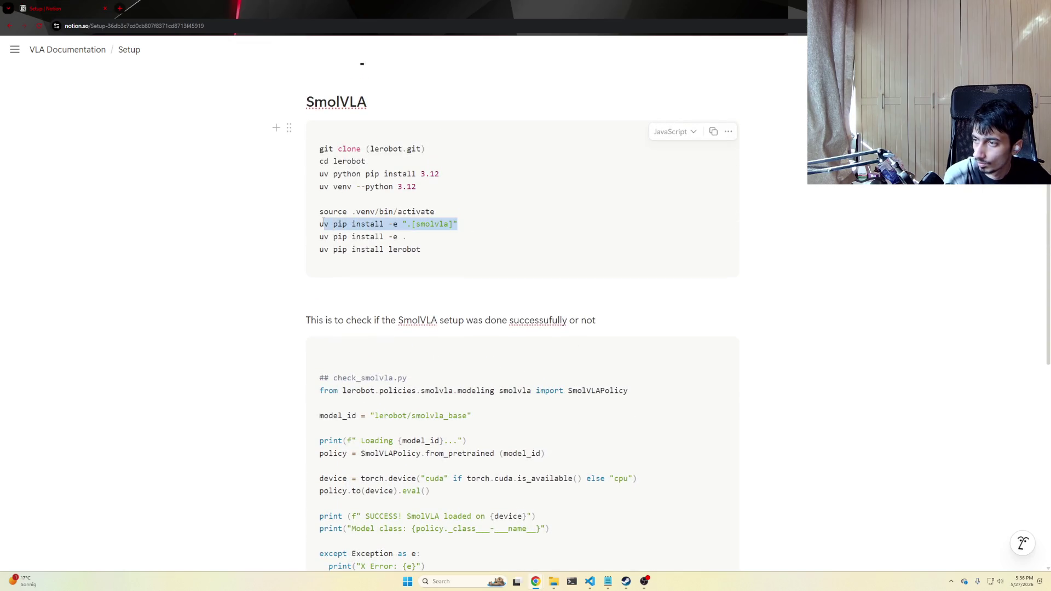
pyautogui.scroll(-3, 648, 398)
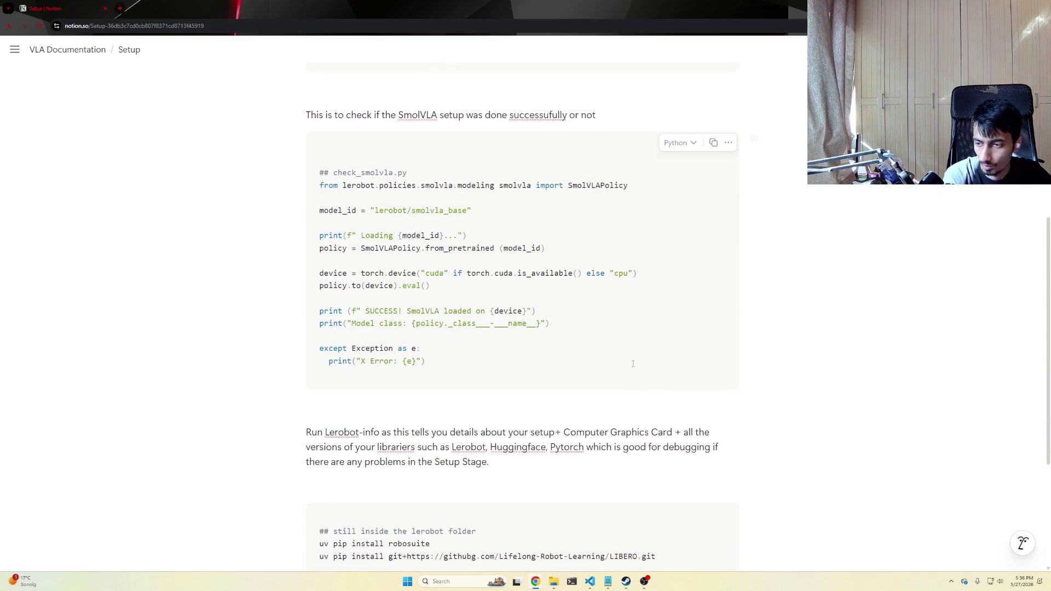
pyautogui.scroll(-2, 648, 398)
# Paste uv pip install -e ".[smolvla]" below the LIBERO line and extend it to ".[libero, smolvla]".
pyautogui.click(667, 433)
pyautogui.press('Return')
pyautogui.write('uv pip install -e ".[smolvla]"')
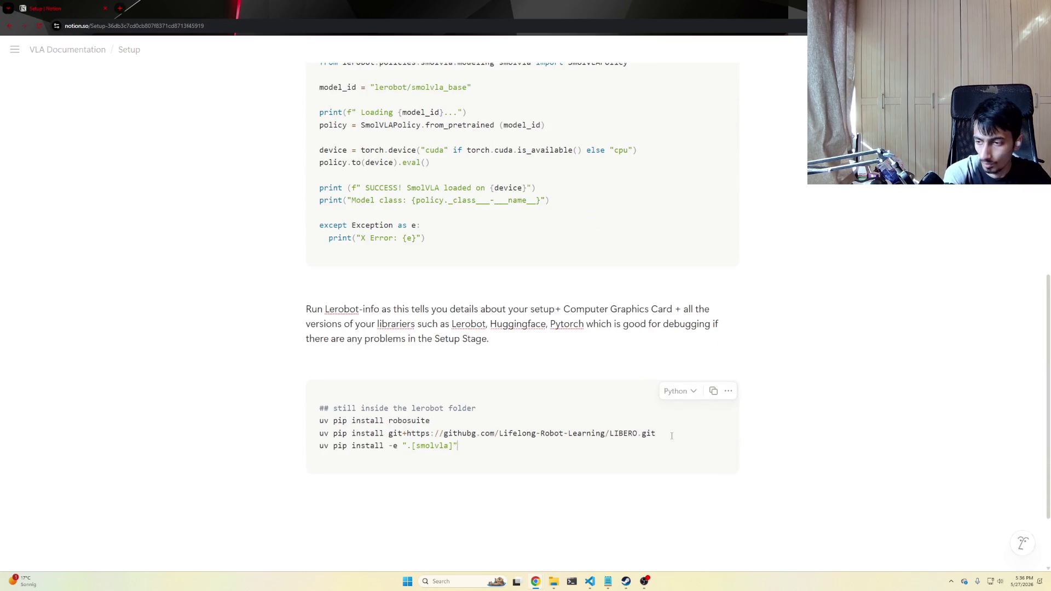
pyautogui.press('Left')
pyautogui.press('Left')
pyautogui.press('Left')
pyautogui.write('libero,')
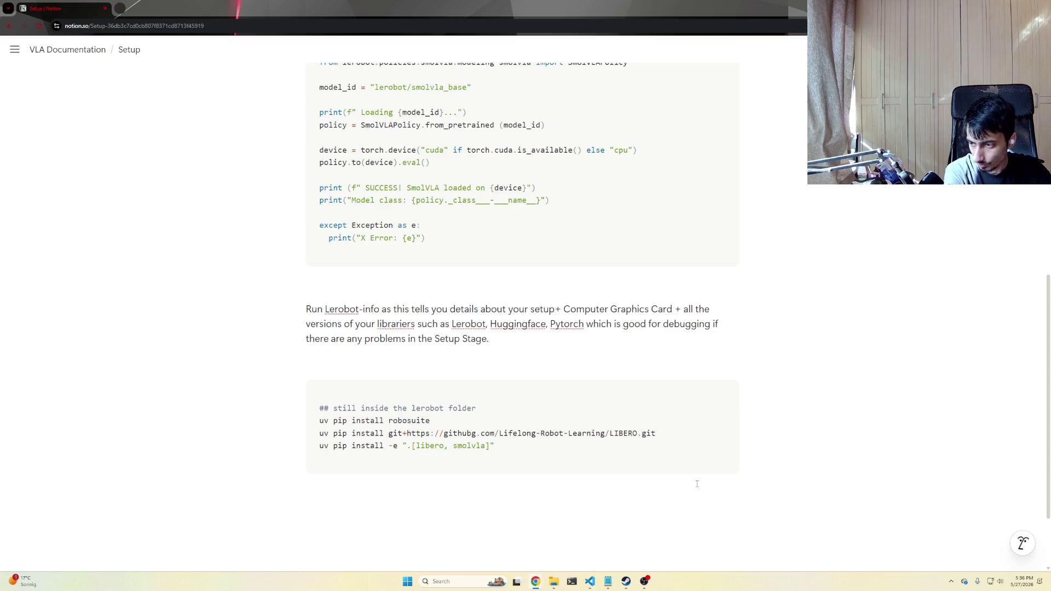
# Add a ## comment that egl-probe fails to build because of its CmakeLists.txt.
pyautogui.click(534, 453)
pyautogui.press('Return')
pyautogui.write('##')
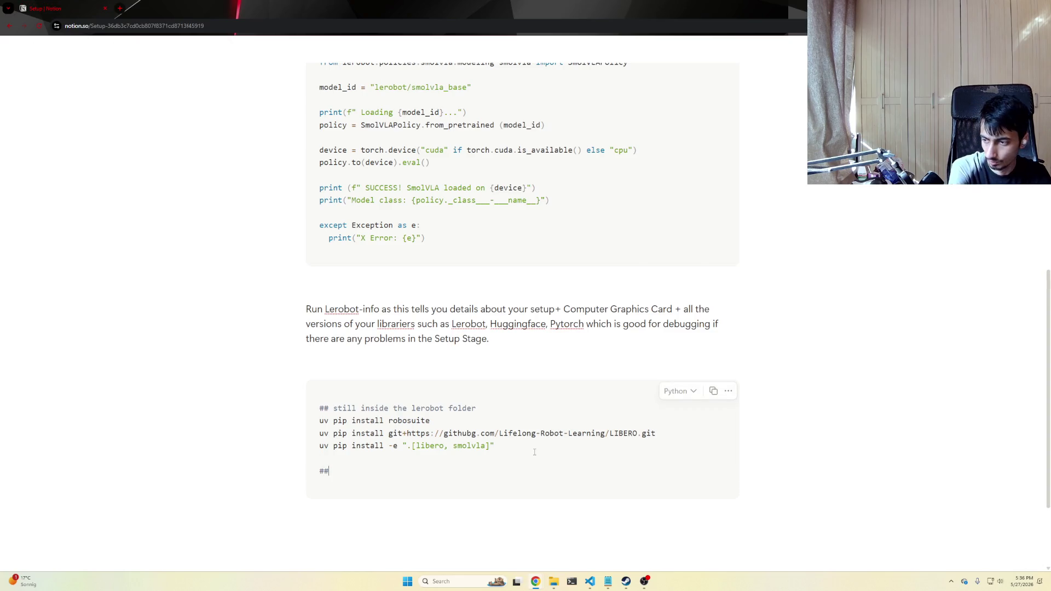
pyautogui.press('BackSpace')
pyautogui.press('BackSpace')
pyautogui.press('Return')
pyautogui.write('##If ')
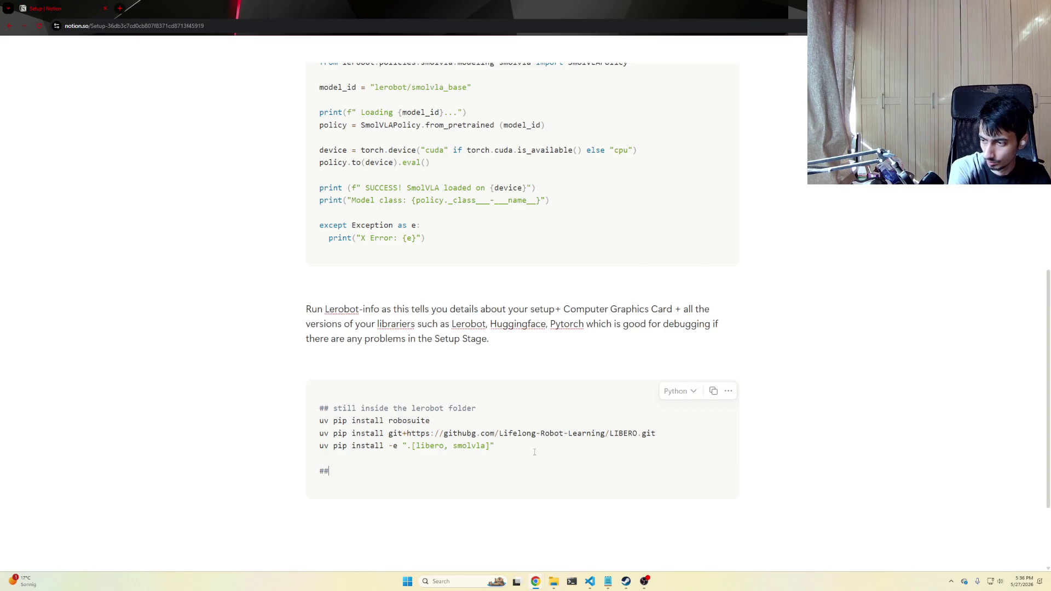
pyautogui.write('you get an error for egl-op')
pyautogui.press('BackSpace')
pyautogui.press('BackSpace')
pyautogui.press('BackSpace')
pyautogui.write('probe fails to')
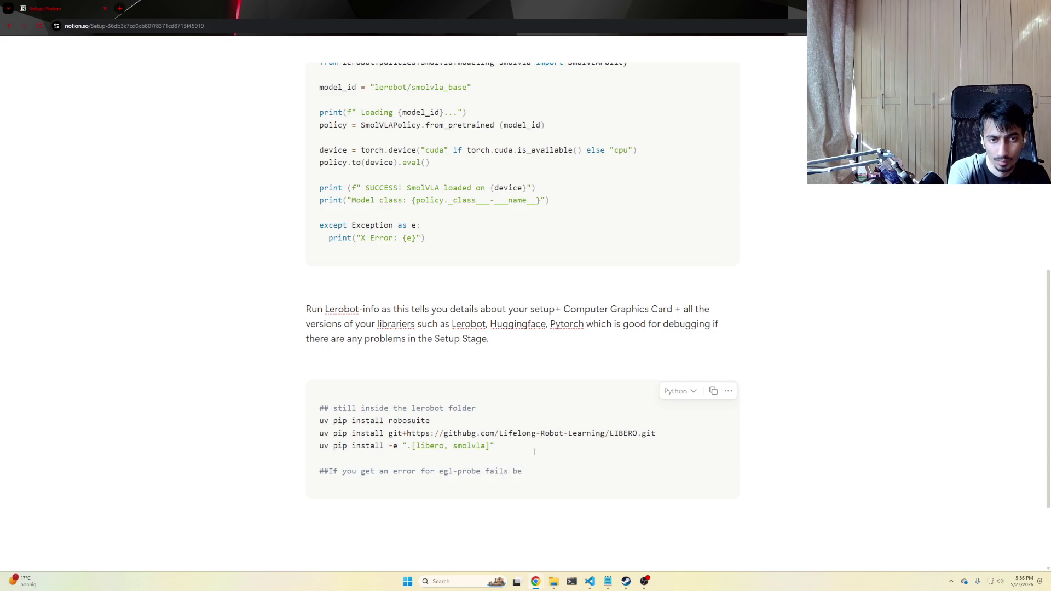
pyautogui.press('BackSpace')
pyautogui.press('BackSpace')
pyautogui.write('to build becau')
pyautogui.press('BackSpace')
pyautogui.write('CmakeLists.txt uses cmake_')
pyautogui.press('BackSpace')
pyautogui.press('BackSpace')
pyautogui.press('BackSpace')
pyautogui.press('BackSpace')
pyautogui.press('BackSpace')
pyautogui.press('BackSpace')
pyautogui.press('BackSpace')
pyautogui.press('BackSpace')
pyautogui.press('BackSpace')
pyautogui.press('BackSpace')
pyautogui.press('BackSpace')
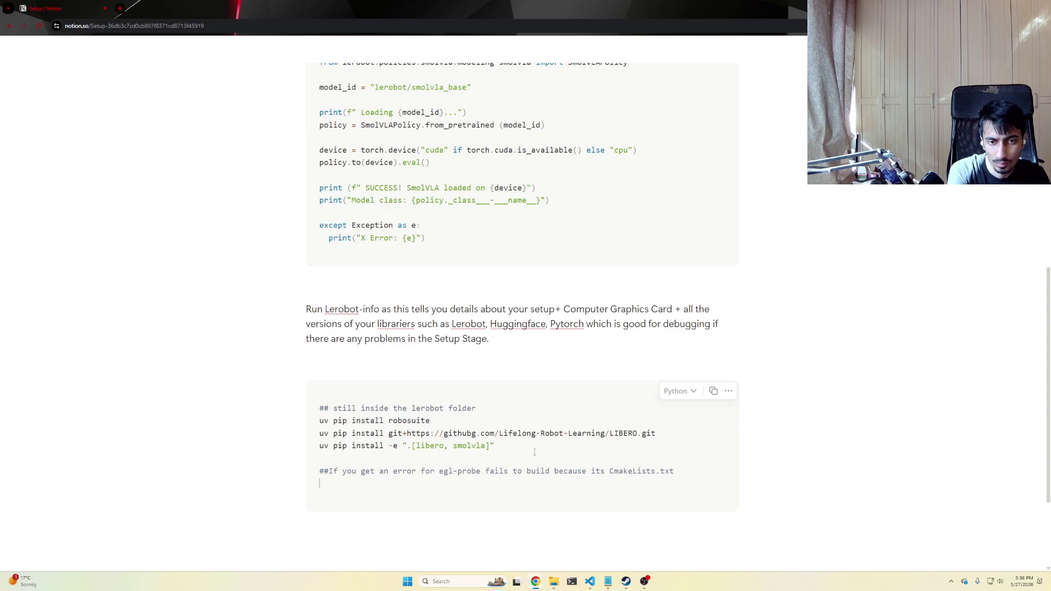
pyautogui.press('Return')
pyautogui.press('Return')
pyautogui.write('export CMAKE_POLICY_')
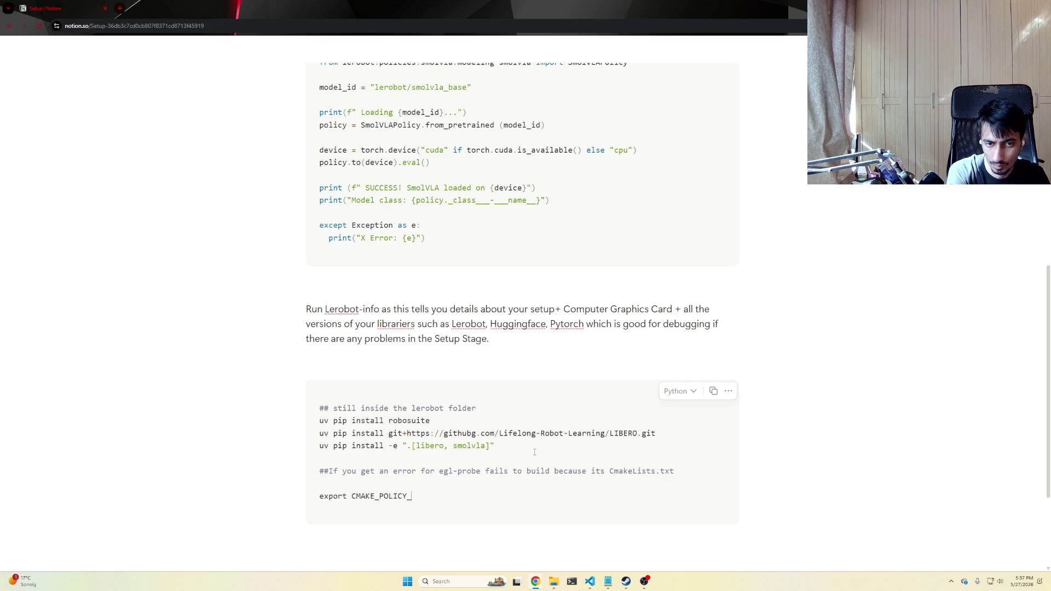
pyautogui.write('SION_MINIMUM=3.5')
pyautogui.press('Return')
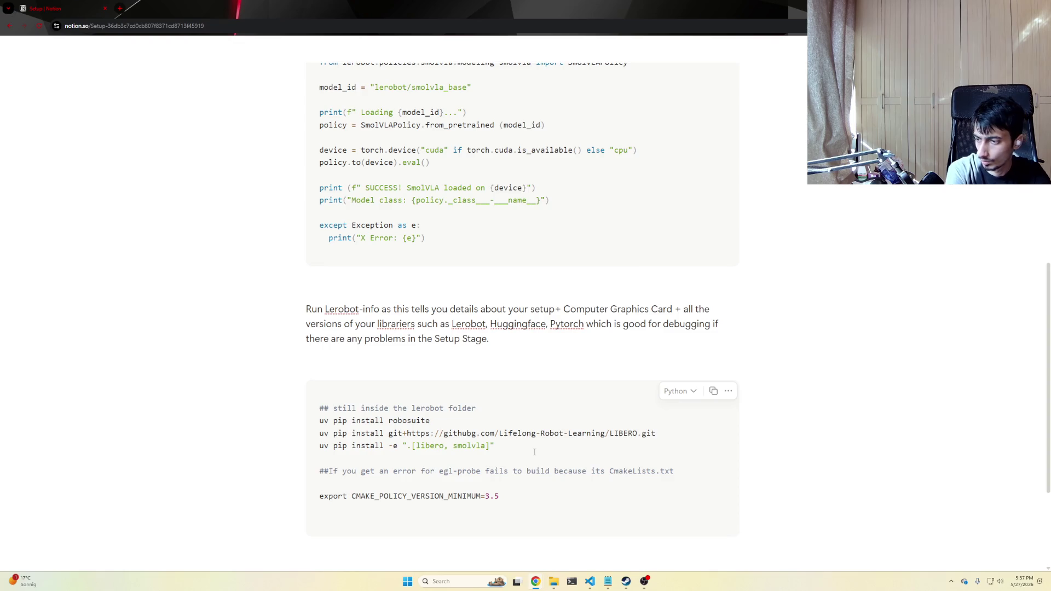
pyautogui.click(355, 457)
pyautogui.hotkey('shift', 'Up')
pyautogui.hotkey('ctrl', 'c')
pyautogui.press('Down')
pyautogui.press('Down')
pyautogui.press('Down')
pyautogui.hotkey('ctrl', 'v')
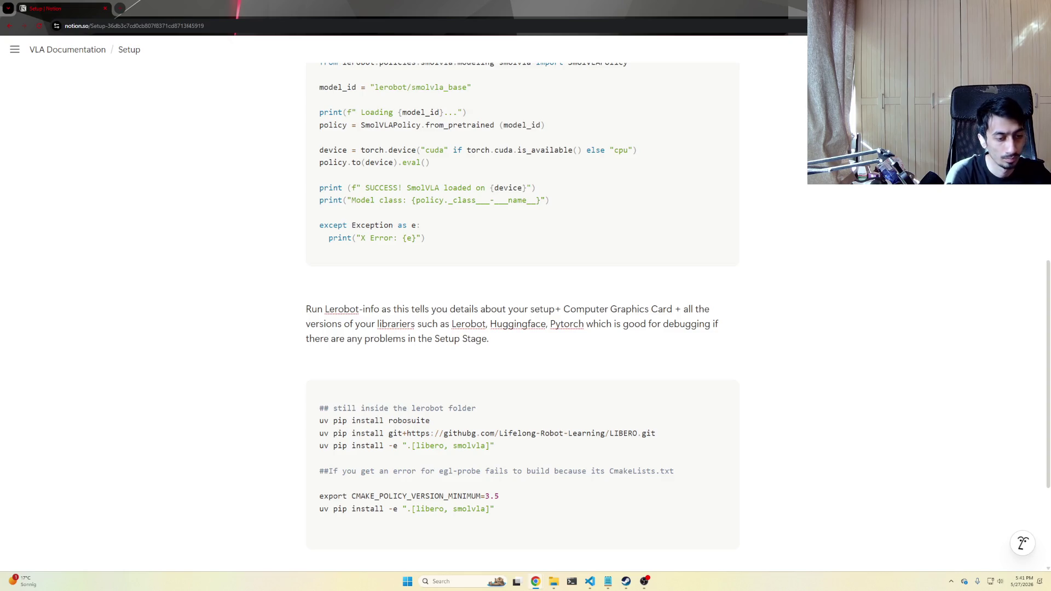
pyautogui.press('super+d')
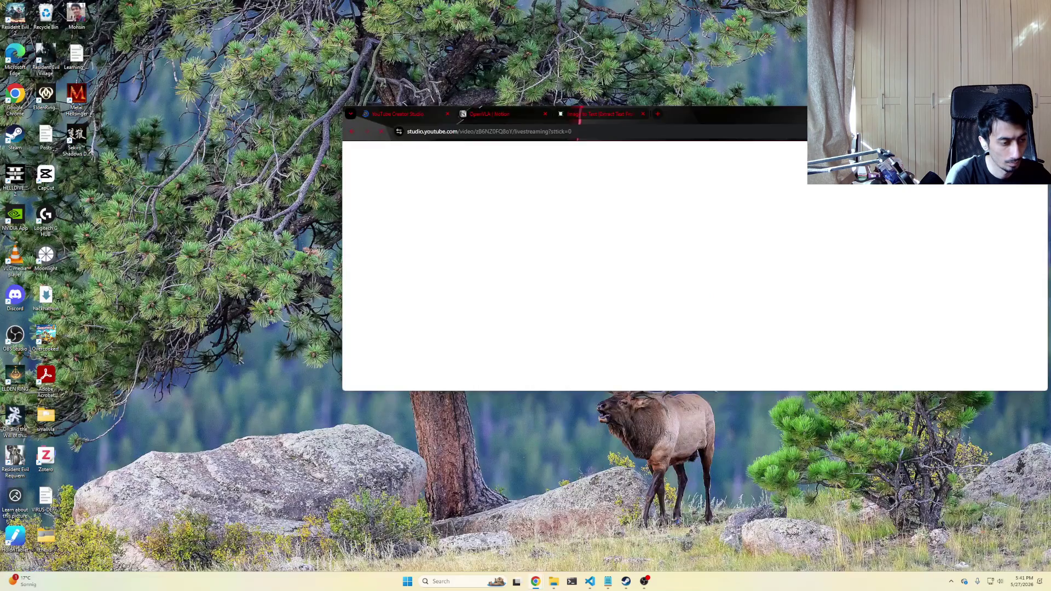
pyautogui.press('super+d')
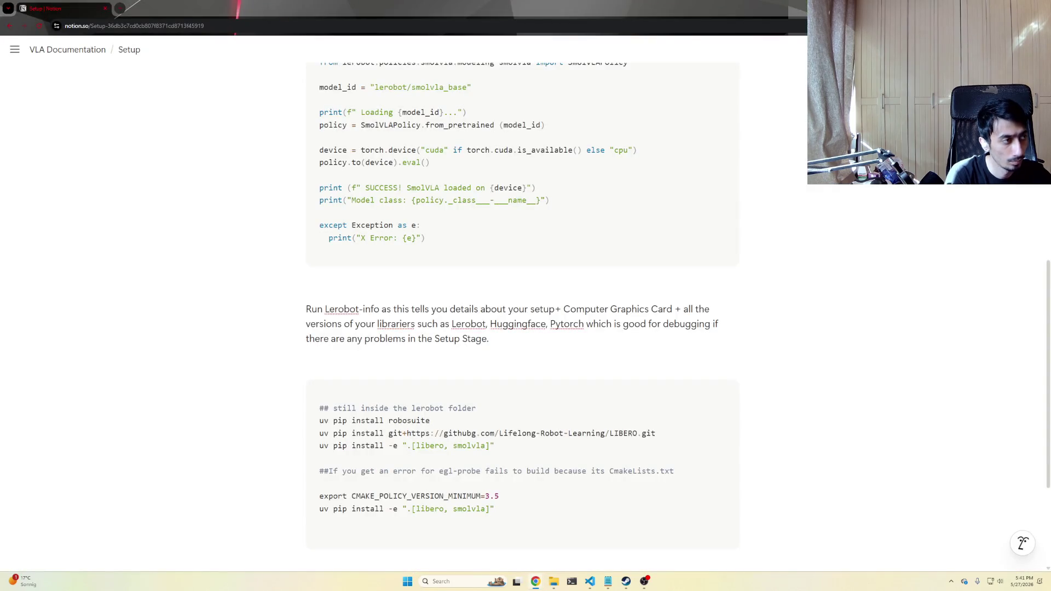